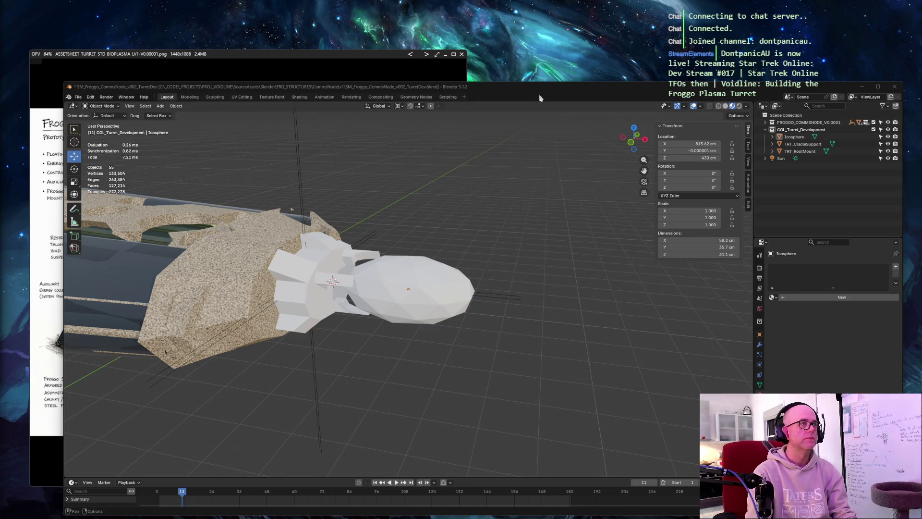
Select the turret body and orbit in close around it
{"action": "left_click", "coordinate": [387, 175]}
{"action": "mouse_move", "coordinate": [457, 187]}
{"action": "middle_mouse_down"}
{"action": "mouse_move", "coordinate": [360, 159]}
{"action": "mouse_move", "coordinate": [368, 151]}
{"action": "mouse_move", "coordinate": [462, 181]}
{"action": "mouse_move", "coordinate": [403, 174]}
{"action": "mouse_move", "coordinate": [463, 177]}
{"action": "middle_mouse_up"}
{"action": "scroll", "coordinate": [402, 174], "scroll_direction": "down", "scroll_amount": 4}
{"action": "scroll", "coordinate": [462, 177], "scroll_direction": "down", "scroll_amount": 3}
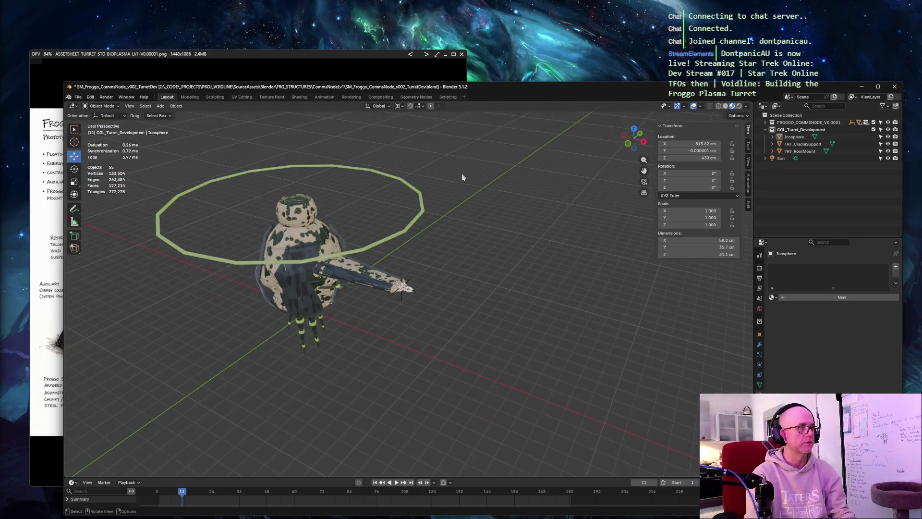
{"action": "left_click", "coordinate": [282, 256]}
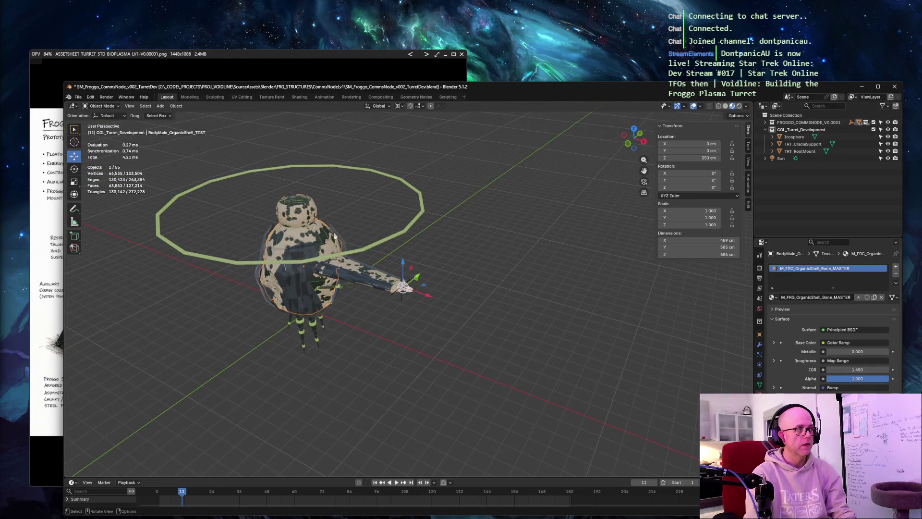
{"action": "scroll", "coordinate": [336, 238], "scroll_direction": "up", "scroll_amount": 5}
{"action": "mouse_move", "coordinate": [335, 238]}
{"action": "middle_mouse_down"}
{"action": "mouse_move", "coordinate": [237, 217]}
{"action": "mouse_move", "coordinate": [247, 215]}
{"action": "middle_mouse_up"}
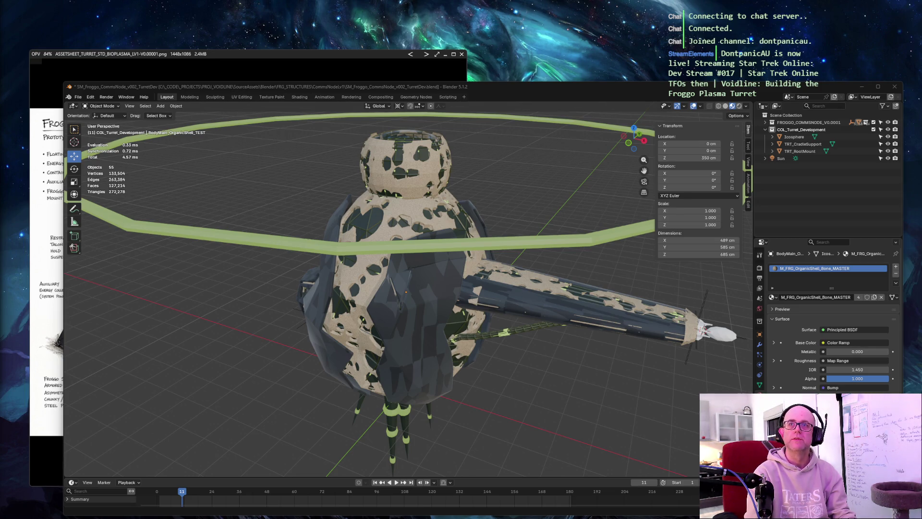
Bring the Communications Tower reference sheet forward and place it over the scene
{"action": "left_click", "coordinate": [366, 9]}
{"action": "mouse_move", "coordinate": [325, 55]}
{"action": "left_mouse_down"}
{"action": "mouse_move", "coordinate": [664, 72]}
{"action": "mouse_move", "coordinate": [254, 47]}
{"action": "mouse_move", "coordinate": [233, 35]}
{"action": "left_mouse_up"}
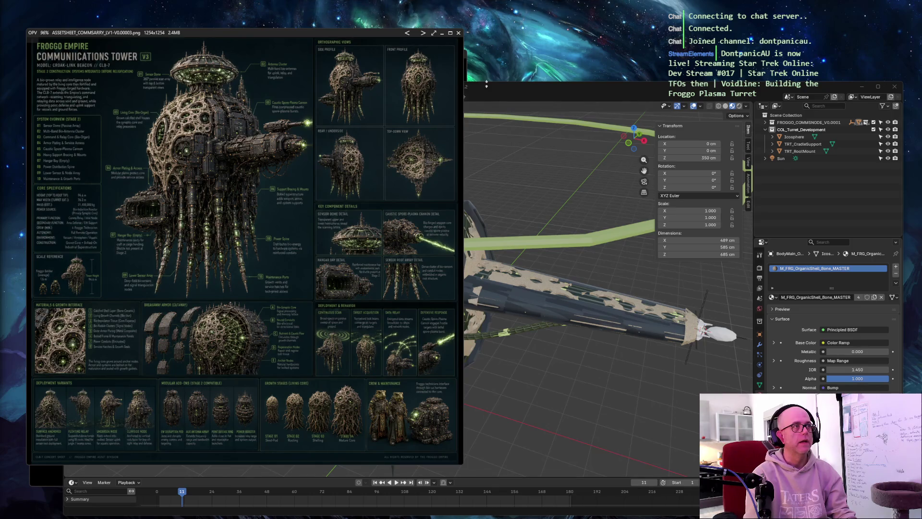
View the turret from higher up in orthographic projection, then raise the reference sheet
{"action": "left_click", "coordinate": [547, 216]}
{"action": "scroll", "coordinate": [656, 217], "scroll_direction": "down", "scroll_amount": 3}
{"action": "middle_click_drag", "start_coordinate": [648, 230], "coordinate": [684, 215]}
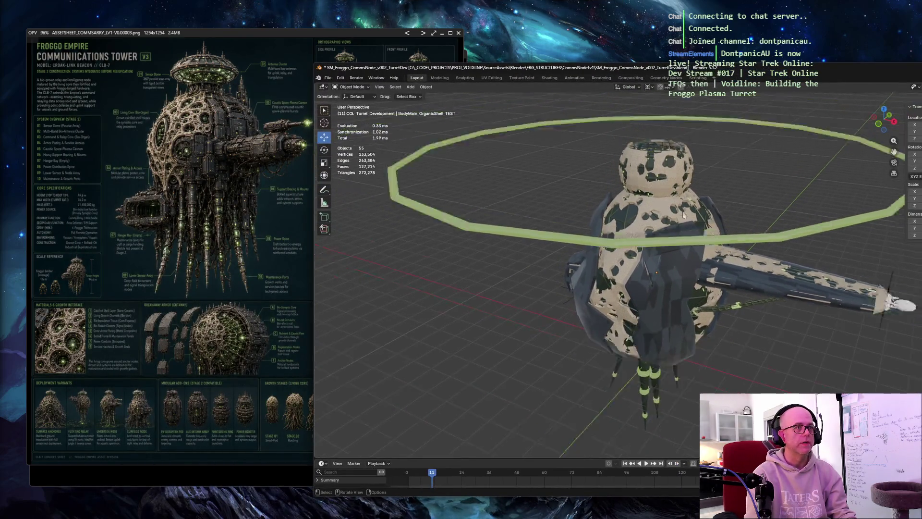
{"action": "key", "text": "KP_5"}
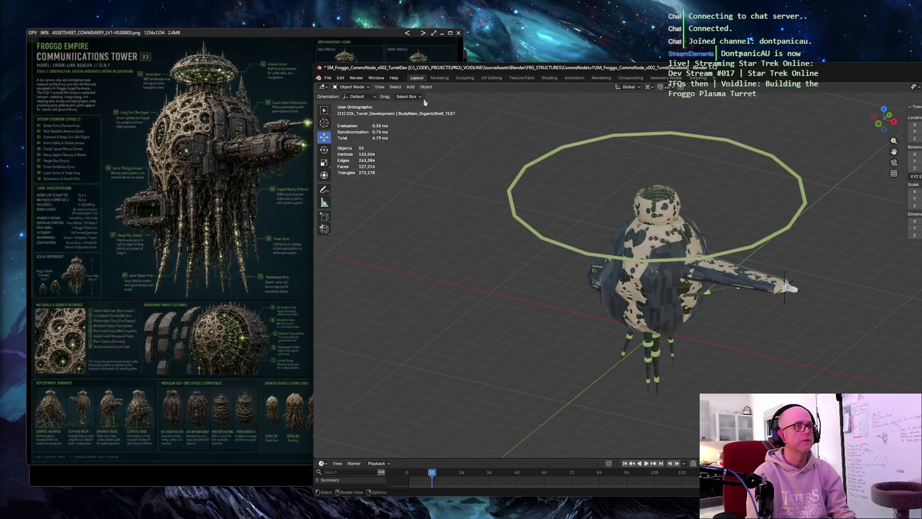
{"action": "left_click", "coordinate": [184, 170]}
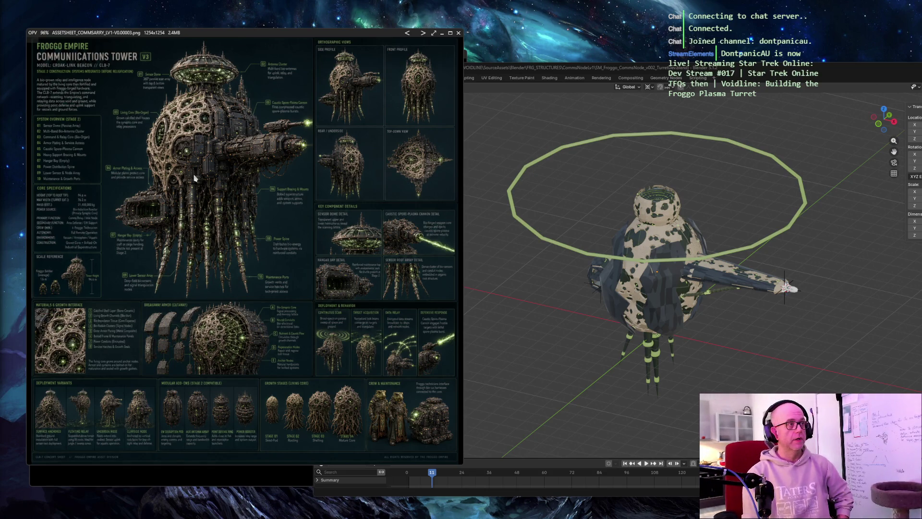
{"action": "scroll", "coordinate": [236, 135], "scroll_direction": "down", "scroll_amount": 1}
{"action": "scroll", "coordinate": [236, 135], "scroll_direction": "up", "scroll_amount": 1}
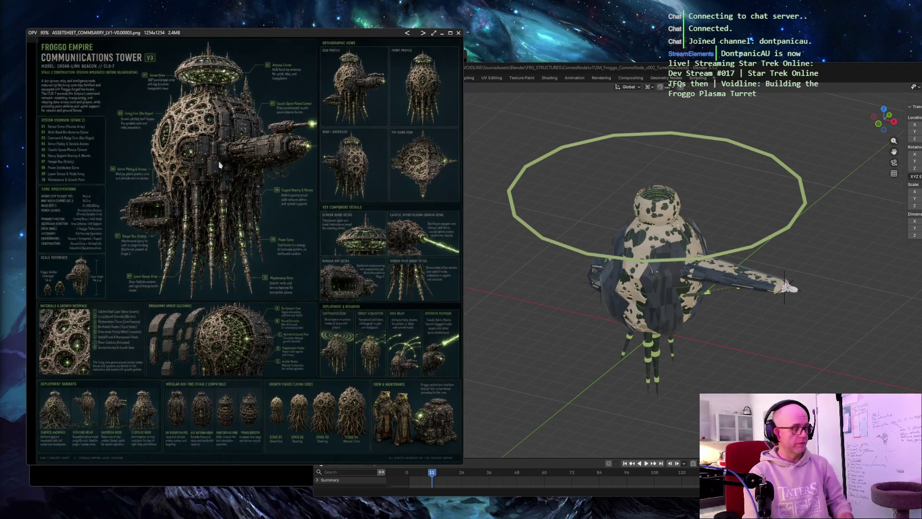
{"action": "scroll", "coordinate": [220, 165], "scroll_direction": "up", "scroll_amount": 3}
{"action": "scroll", "coordinate": [222, 129], "scroll_direction": "down", "scroll_amount": 3}
{"action": "scroll", "coordinate": [275, 215], "scroll_direction": "up", "scroll_amount": 3}
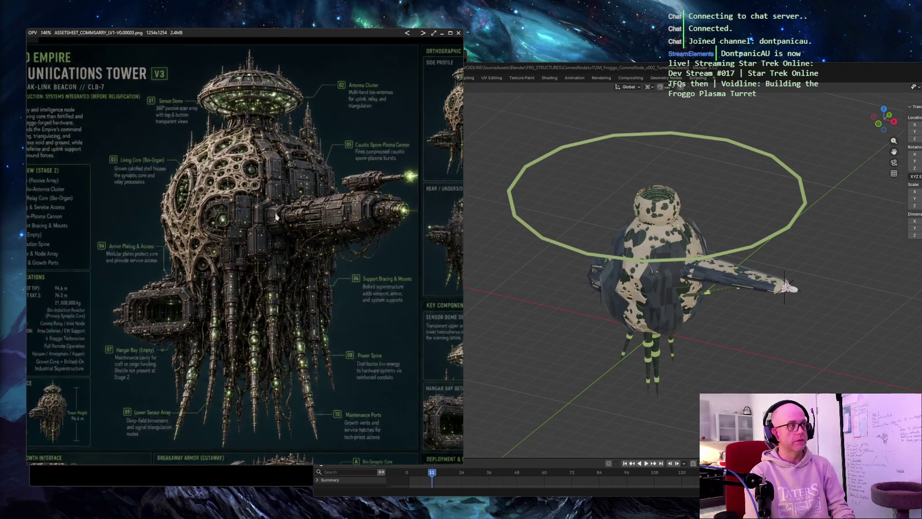
Pan across the sheet's lower sections and growth stages, then load the next reference image
{"action": "left_click_drag", "start_coordinate": [234, 326], "coordinate": [305, 104]}
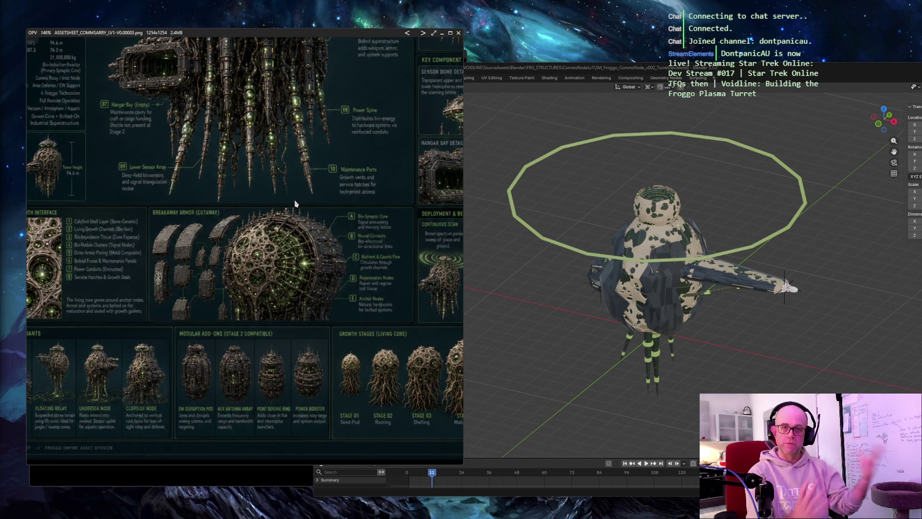
{"action": "left_click_drag", "start_coordinate": [296, 204], "coordinate": [246, 88]}
{"action": "scroll", "coordinate": [235, 286], "scroll_direction": "up", "scroll_amount": 1}
{"action": "scroll", "coordinate": [236, 286], "scroll_direction": "up", "scroll_amount": 1}
{"action": "scroll", "coordinate": [236, 286], "scroll_direction": "up", "scroll_amount": 1}
{"action": "scroll", "coordinate": [236, 287], "scroll_direction": "up", "scroll_amount": 2}
{"action": "left_click_drag", "start_coordinate": [335, 249], "coordinate": [290, 241]}
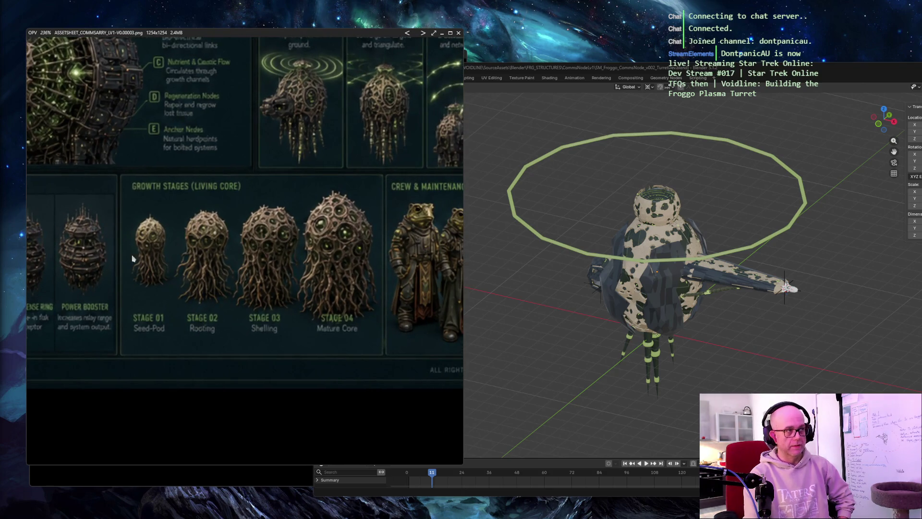
{"action": "scroll", "coordinate": [217, 159], "scroll_direction": "down", "scroll_amount": 2}
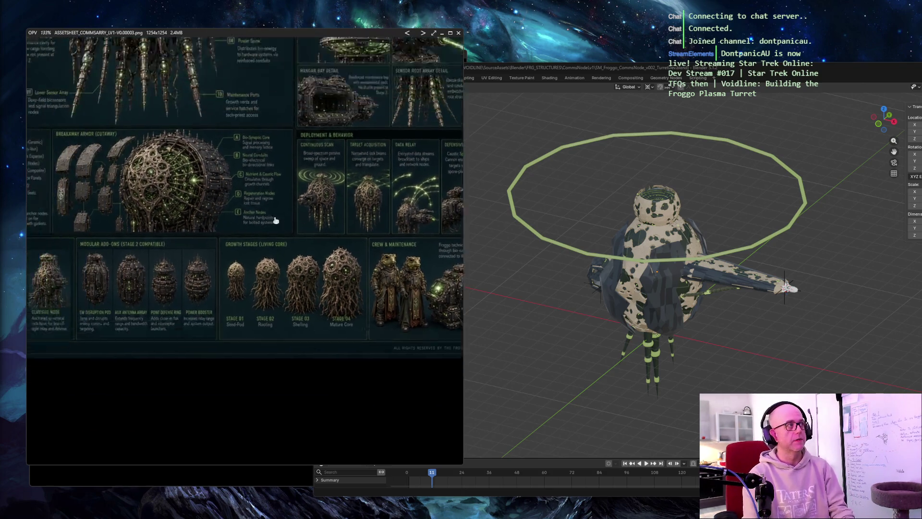
{"action": "scroll", "coordinate": [217, 202], "scroll_direction": "down", "scroll_amount": 2}
{"action": "key", "text": "Right"}
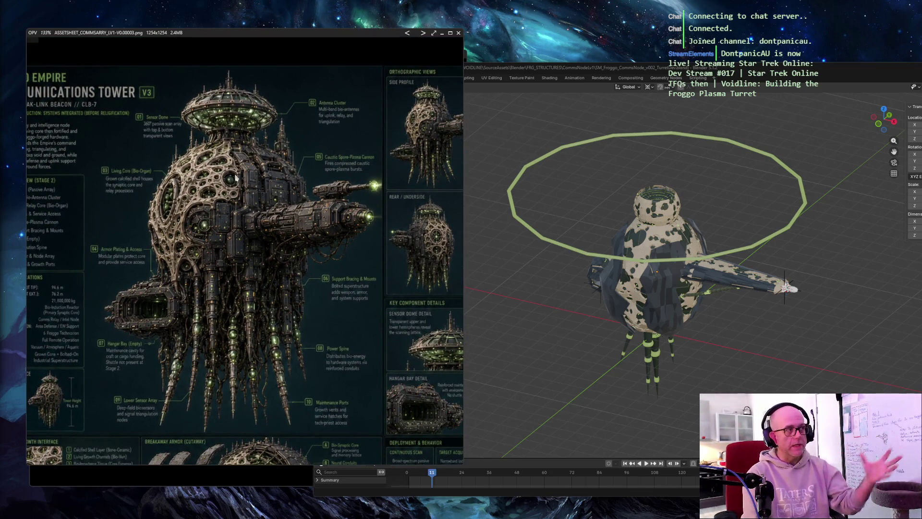
{"action": "mouse_move", "coordinate": [256, 199]}
{"action": "left_mouse_down"}
{"action": "mouse_move", "coordinate": [267, 241]}
{"action": "mouse_move", "coordinate": [268, 112]}
{"action": "left_mouse_up"}
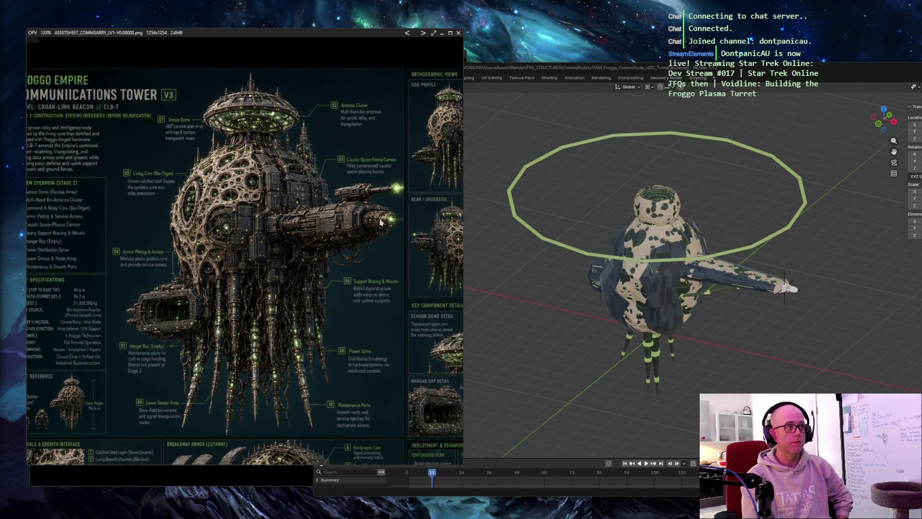
Return to Blender and switch the viewport back to perspective projection
{"action": "left_click", "coordinate": [708, 168]}
{"action": "key", "text": "KP_5"}
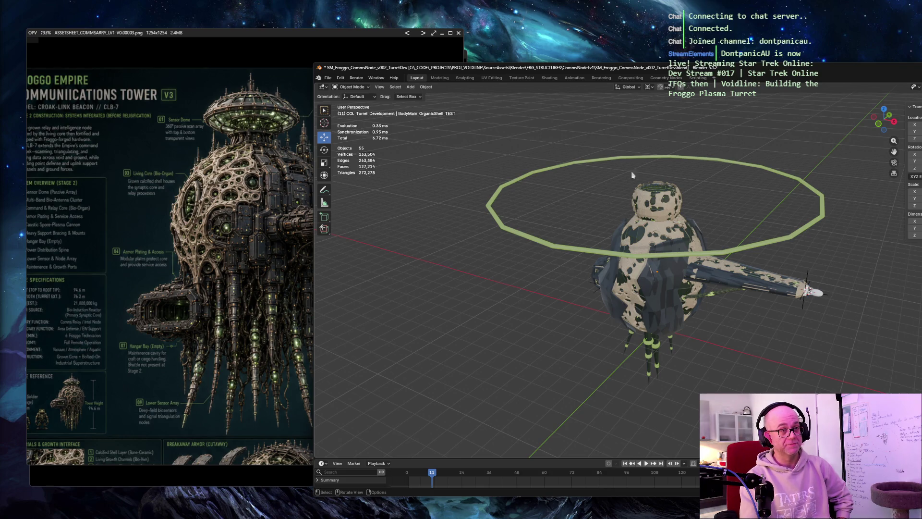
Select all scene objects and clear the selection, twice, leaving nothing picked
{"action": "key", "text": "a"}
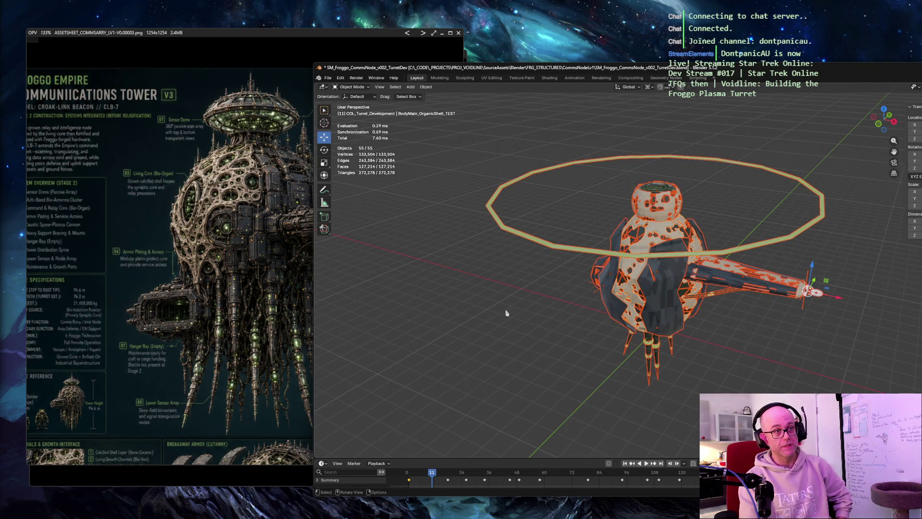
{"action": "left_click", "coordinate": [506, 312]}
{"action": "key", "text": "a"}
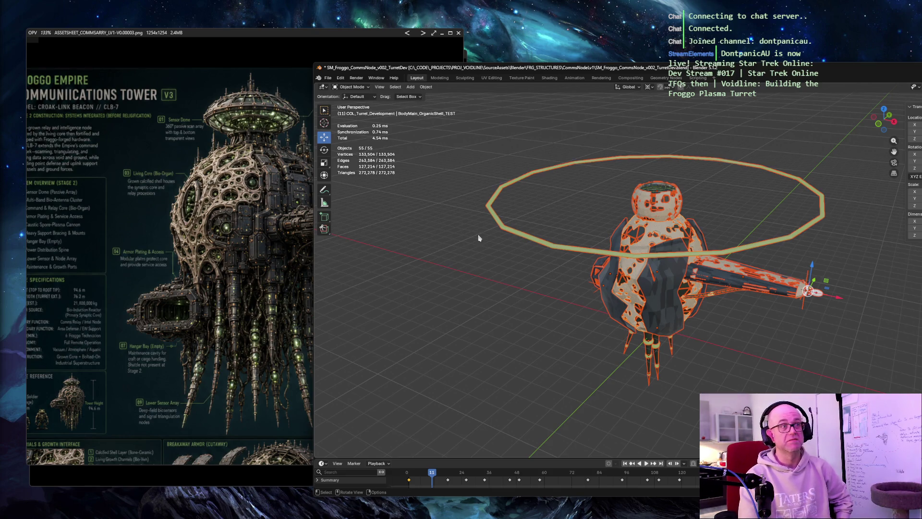
{"action": "left_click", "coordinate": [727, 359]}
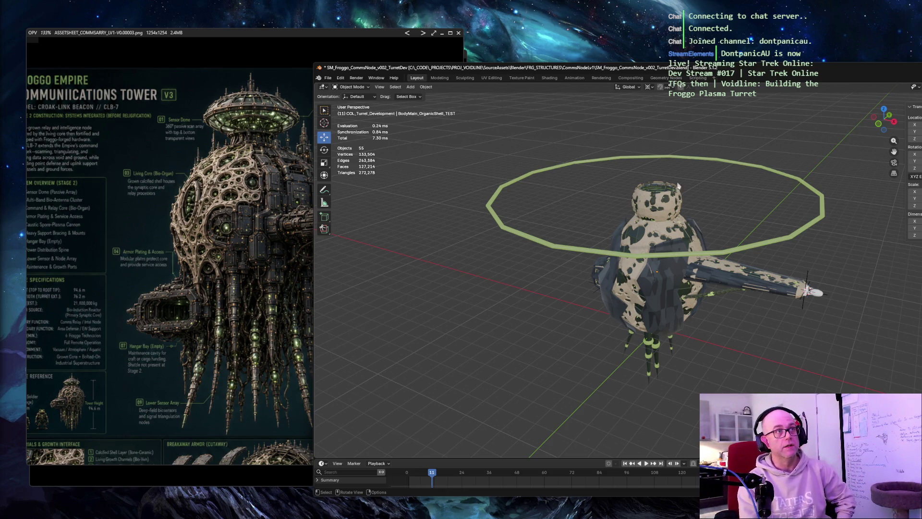
{"action": "scroll", "coordinate": [694, 202], "scroll_direction": "up", "scroll_amount": 6}
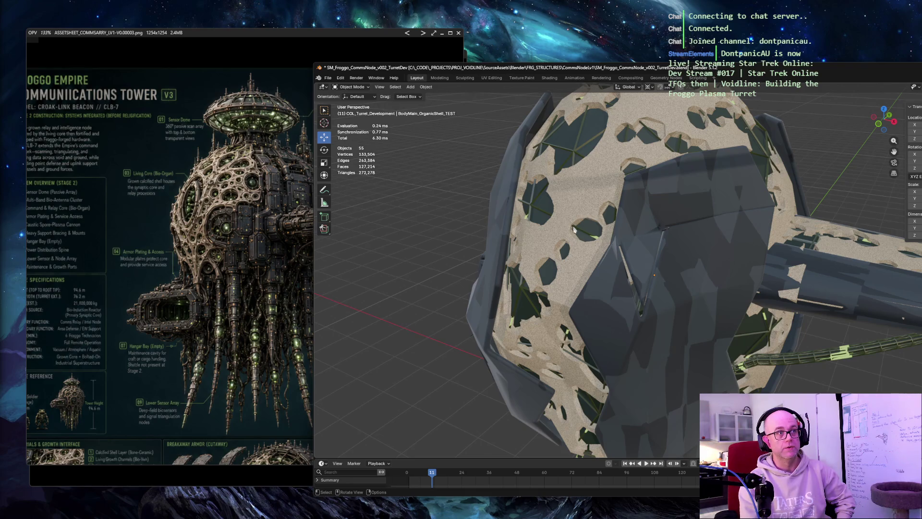
{"action": "scroll", "coordinate": [516, 231], "scroll_direction": "down", "scroll_amount": 8}
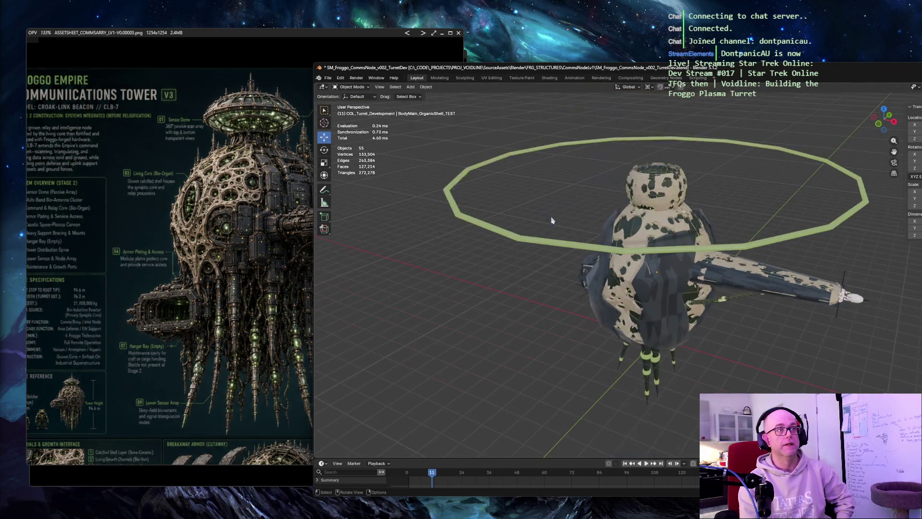
{"action": "scroll", "coordinate": [552, 220], "scroll_direction": "up", "scroll_amount": 3}
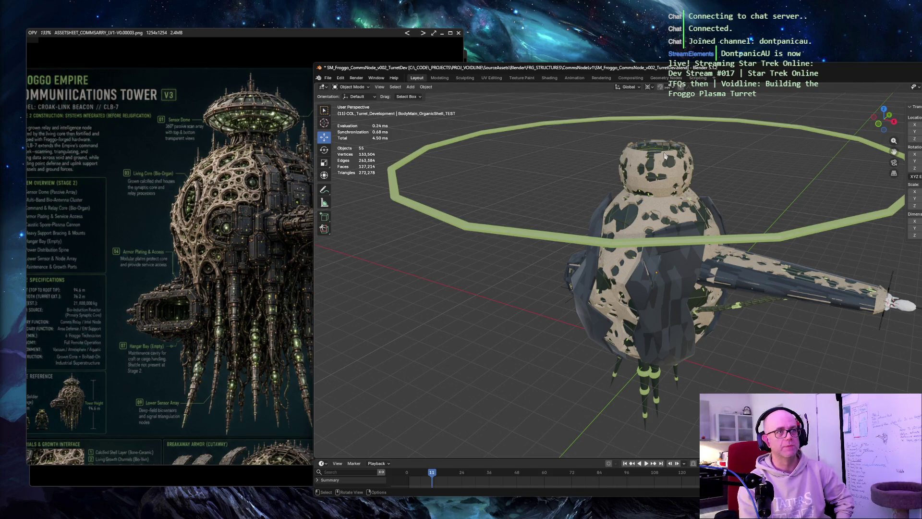
Inspect the turret from several angles along the cannon and start animation playback
{"action": "mouse_move", "coordinate": [665, 155]}
{"action": "middle_mouse_down"}
{"action": "mouse_move", "coordinate": [569, 292]}
{"action": "mouse_move", "coordinate": [593, 280]}
{"action": "mouse_move", "coordinate": [499, 269]}
{"action": "middle_mouse_up"}
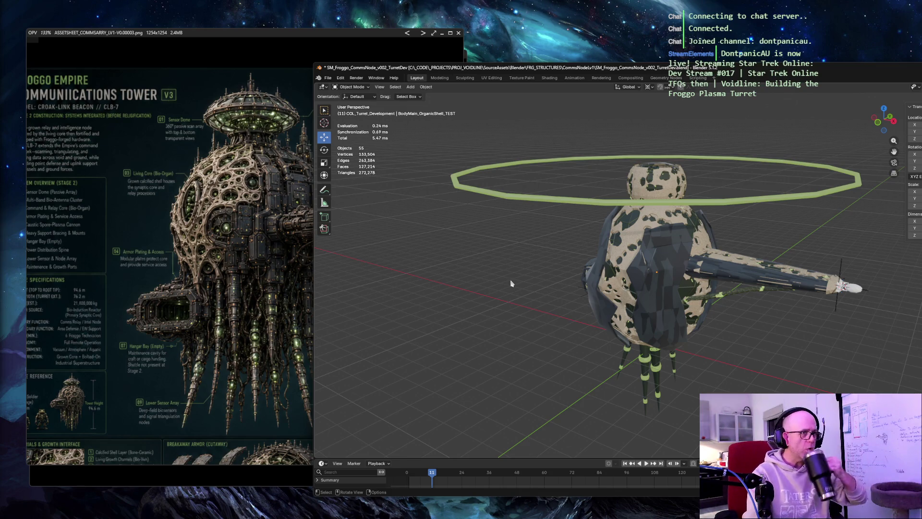
{"action": "mouse_move", "coordinate": [511, 283]}
{"action": "middle_mouse_down"}
{"action": "mouse_move", "coordinate": [602, 252]}
{"action": "mouse_move", "coordinate": [491, 249]}
{"action": "middle_mouse_up"}
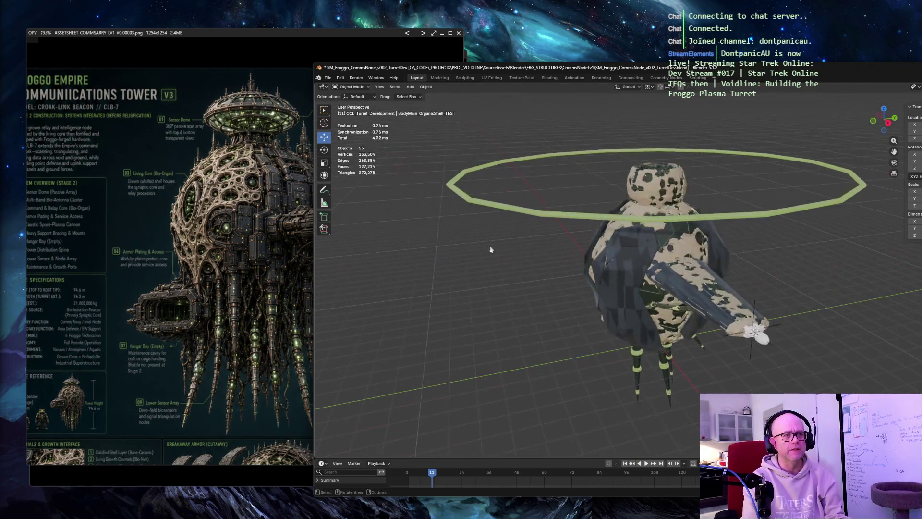
{"action": "middle_click_drag", "start_coordinate": [760, 335], "coordinate": [653, 330]}
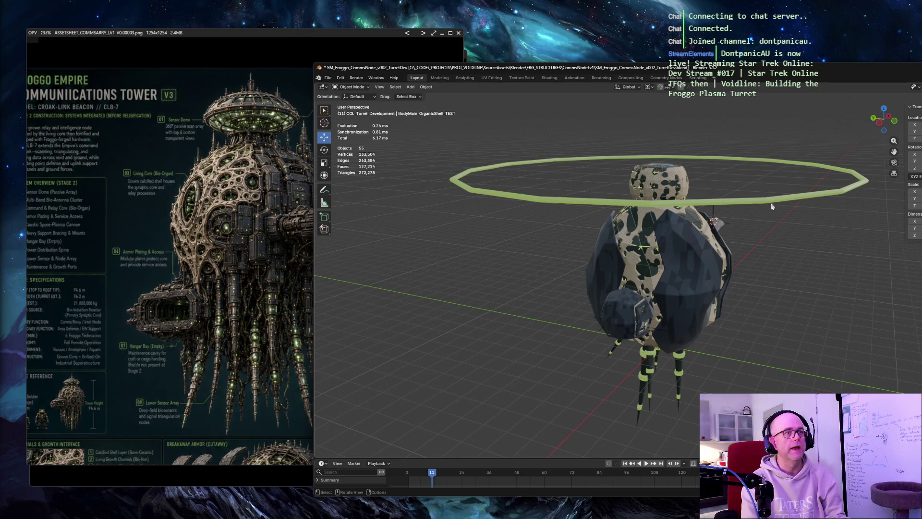
{"action": "middle_click_drag", "start_coordinate": [706, 232], "coordinate": [667, 204]}
{"action": "key", "text": "space"}
{"action": "middle_click_drag", "start_coordinate": [815, 212], "coordinate": [776, 216]}
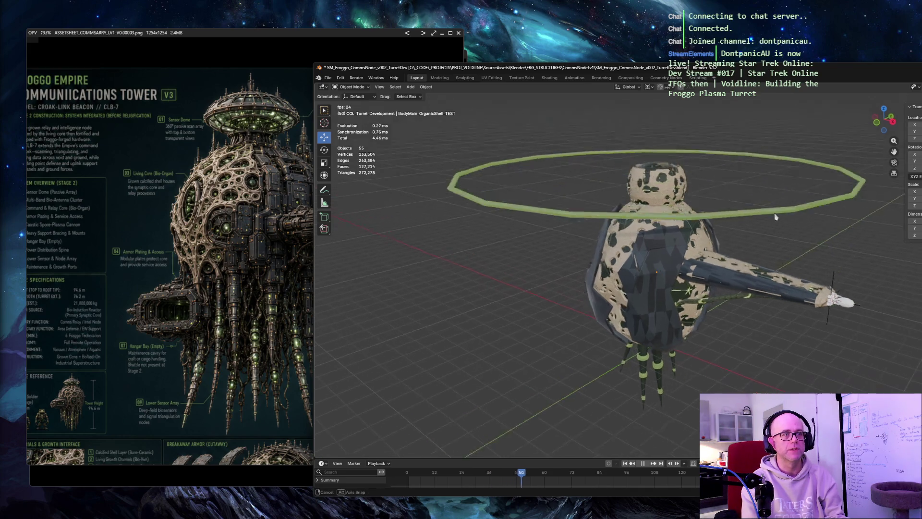
Switch the viewport shading to Solid, viewing the ring and turret edge-on from the side
{"action": "key", "text": "z"}
{"action": "left_click", "coordinate": [732, 231]}
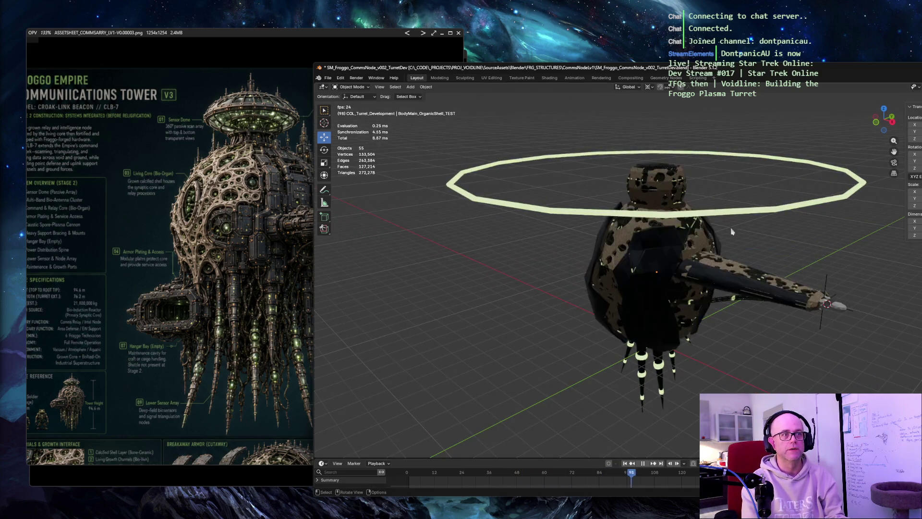
{"action": "middle_click_drag", "start_coordinate": [732, 230], "coordinate": [787, 227]}
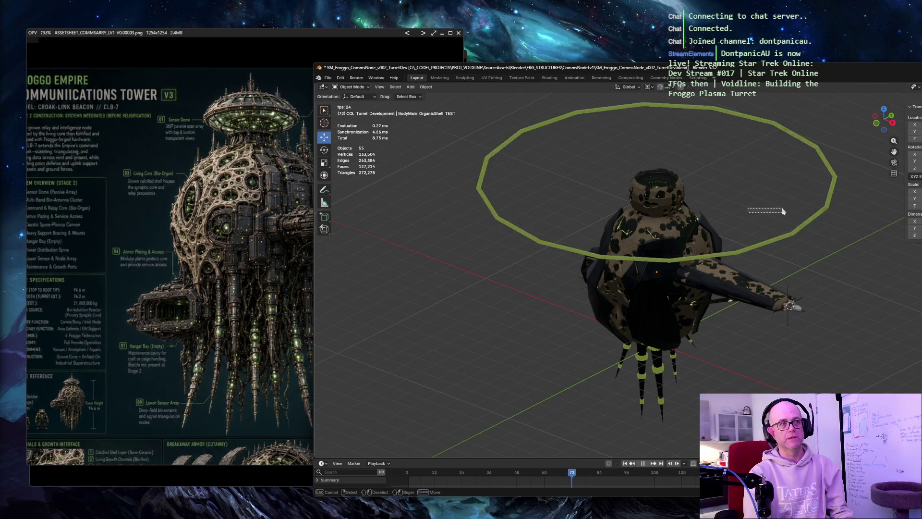
{"action": "mouse_move", "coordinate": [714, 199]}
{"action": "middle_mouse_down"}
{"action": "mouse_move", "coordinate": [585, 317]}
{"action": "mouse_move", "coordinate": [793, 291]}
{"action": "middle_mouse_up"}
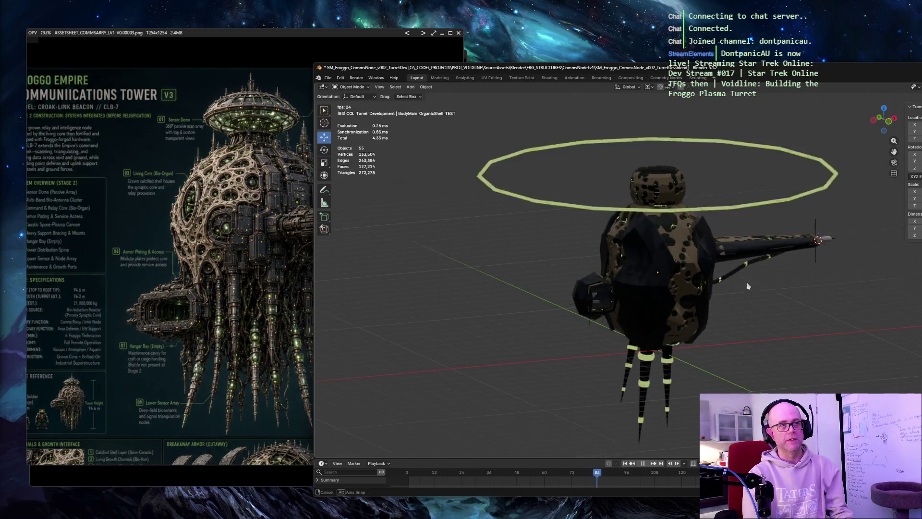
{"action": "middle_click_drag", "start_coordinate": [574, 279], "coordinate": [701, 292]}
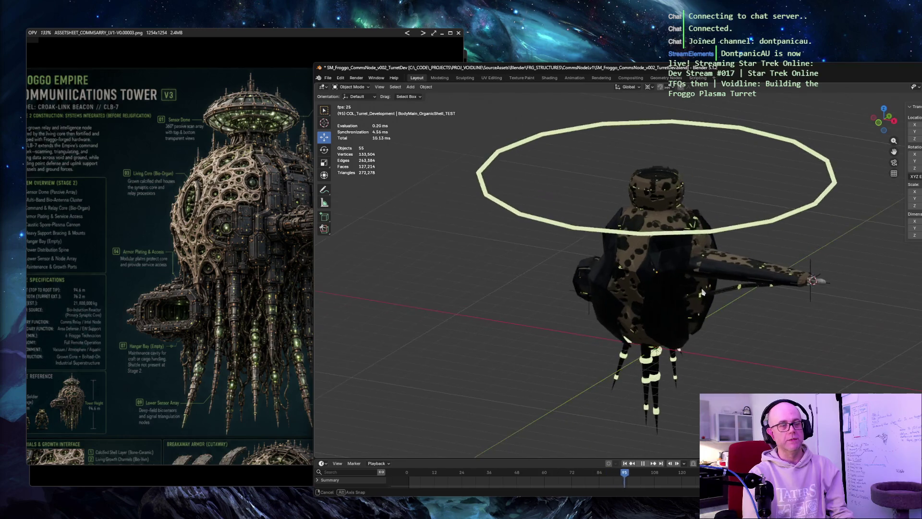
{"action": "key", "text": "z"}
{"action": "left_click", "coordinate": [748, 179]}
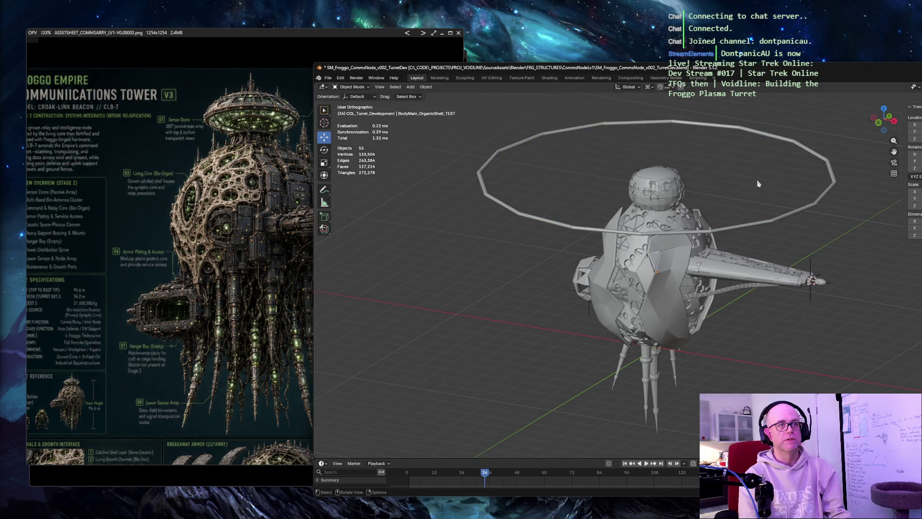
Preview the turret briefly in material shading, then return it to solid grey
{"action": "mouse_move", "coordinate": [750, 172]}
{"action": "middle_mouse_down"}
{"action": "mouse_move", "coordinate": [790, 164]}
{"action": "mouse_move", "coordinate": [778, 167]}
{"action": "middle_mouse_up"}
{"action": "right_click", "coordinate": [710, 147]}
{"action": "key", "text": "z"}
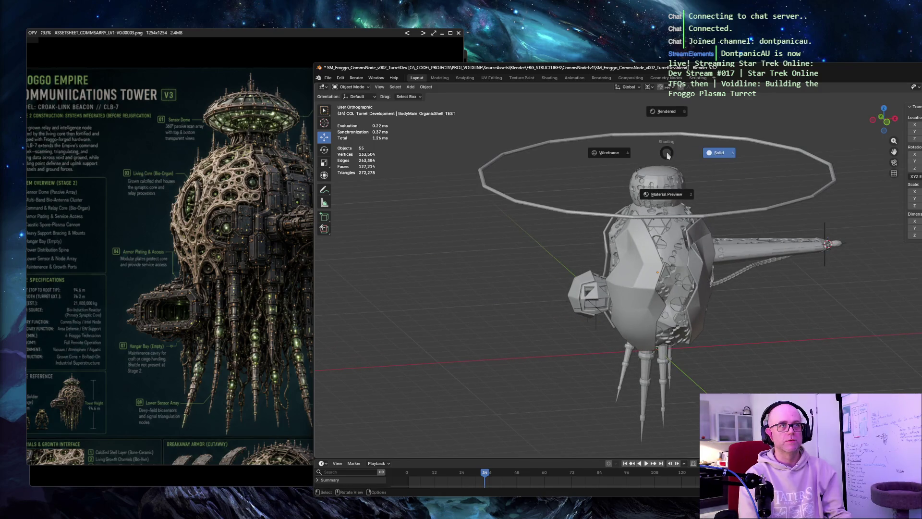
{"action": "left_click", "coordinate": [831, 329]}
{"action": "key", "text": "z"}
{"action": "left_click", "coordinate": [799, 265]}
{"action": "mouse_move", "coordinate": [785, 279]}
{"action": "middle_mouse_down"}
{"action": "mouse_move", "coordinate": [734, 269]}
{"action": "mouse_move", "coordinate": [721, 283]}
{"action": "middle_mouse_up"}
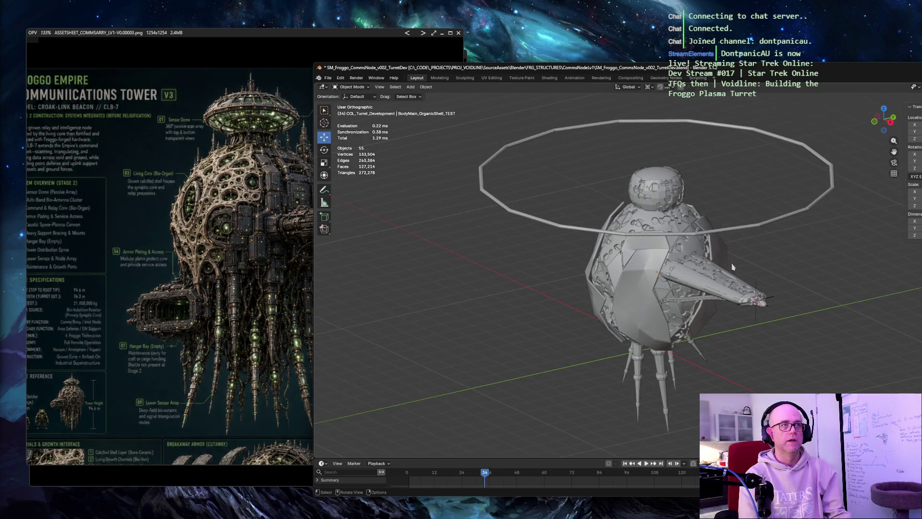
{"action": "scroll", "coordinate": [733, 266], "scroll_direction": "up", "scroll_amount": 3}
{"action": "scroll", "coordinate": [732, 267], "scroll_direction": "down", "scroll_amount": 2}
{"action": "scroll", "coordinate": [791, 239], "scroll_direction": "up", "scroll_amount": 3}
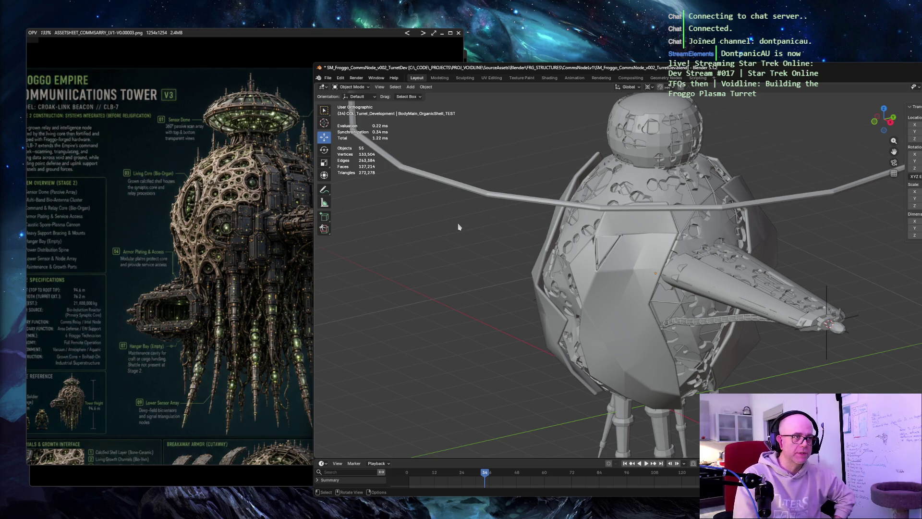
Orbit the hull to inspect its faces and shell plating
{"action": "middle_click_drag", "start_coordinate": [458, 227], "coordinate": [476, 231]}
{"action": "scroll", "coordinate": [476, 230], "scroll_direction": "up", "scroll_amount": 2}
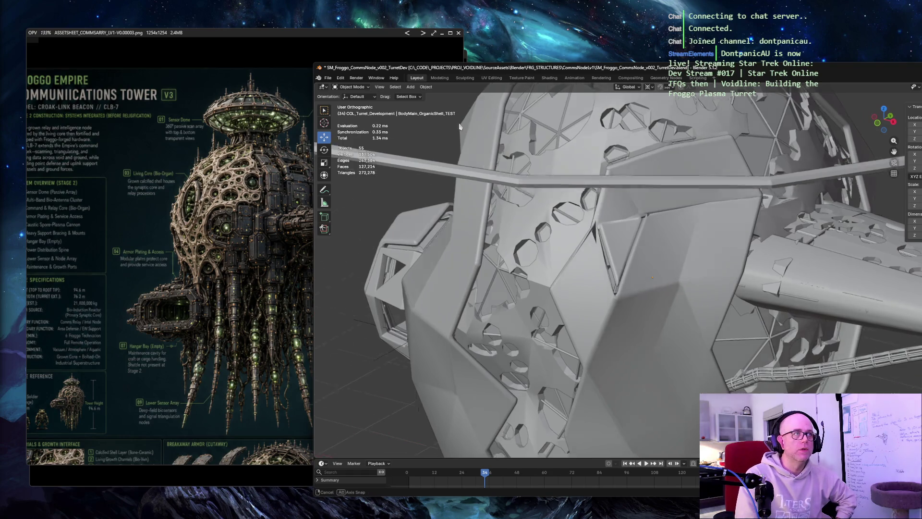
{"action": "middle_click_drag", "start_coordinate": [477, 229], "coordinate": [456, 220]}
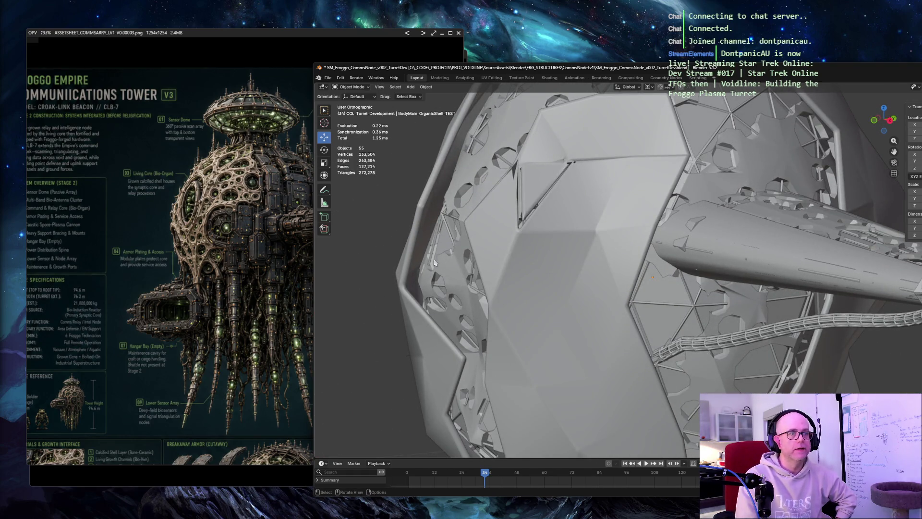
{"action": "middle_click_drag", "start_coordinate": [720, 297], "coordinate": [701, 273]}
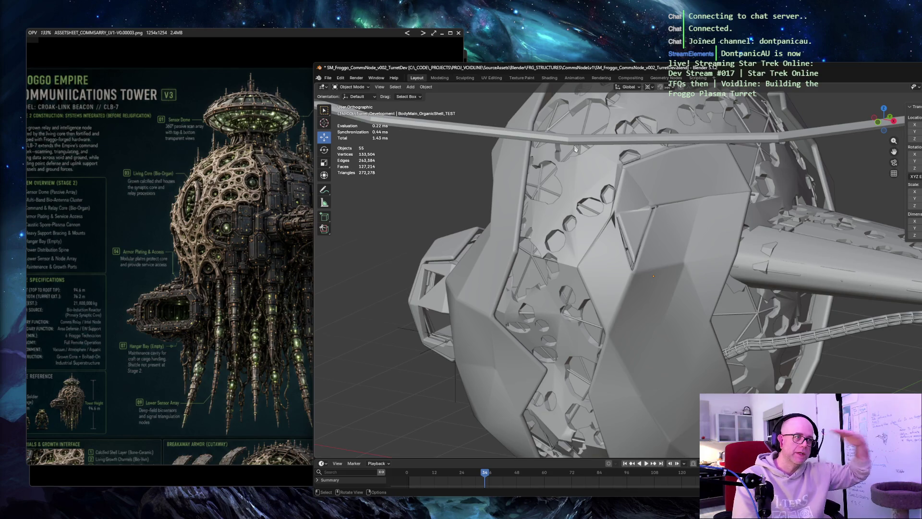
{"action": "scroll", "coordinate": [601, 165], "scroll_direction": "down", "scroll_amount": 2}
{"action": "scroll", "coordinate": [602, 167], "scroll_direction": "down", "scroll_amount": 1}
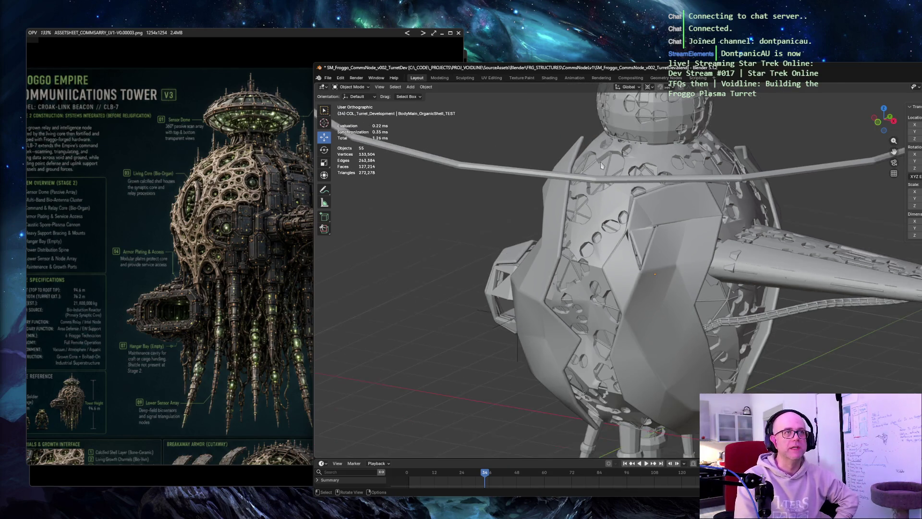
{"action": "scroll", "coordinate": [601, 166], "scroll_direction": "down", "scroll_amount": 2}
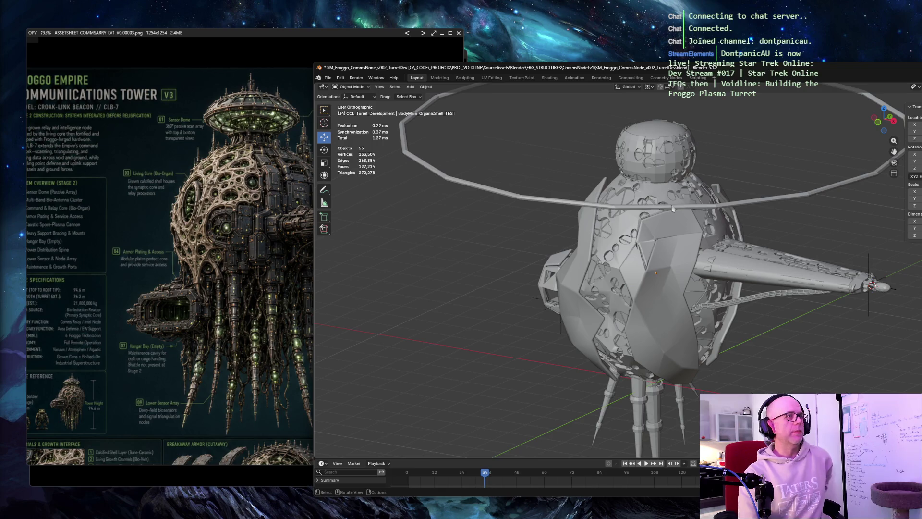
{"action": "mouse_move", "coordinate": [768, 245]}
{"action": "middle_mouse_down"}
{"action": "mouse_move", "coordinate": [771, 203]}
{"action": "mouse_move", "coordinate": [768, 214]}
{"action": "middle_mouse_up"}
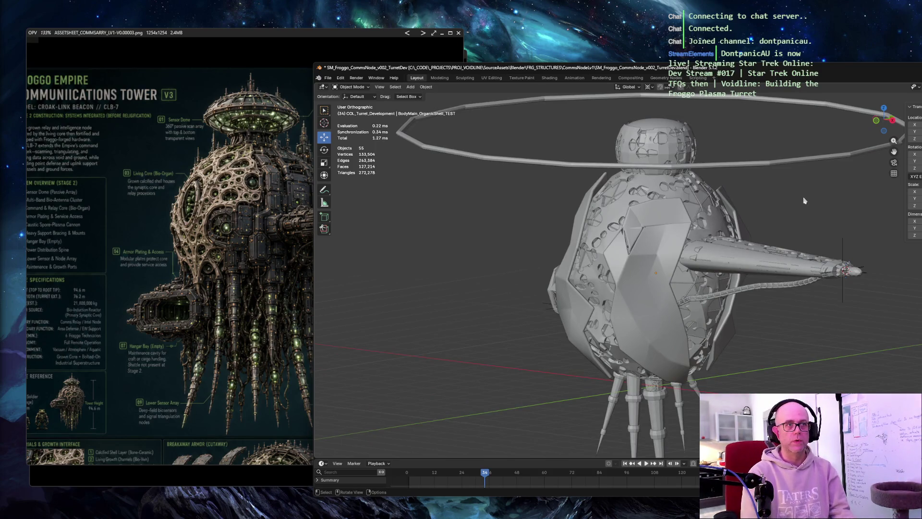
Frame the view on the antenna-tip Icosphere, then close the communications tower reference images
{"action": "left_click", "coordinate": [857, 272]}
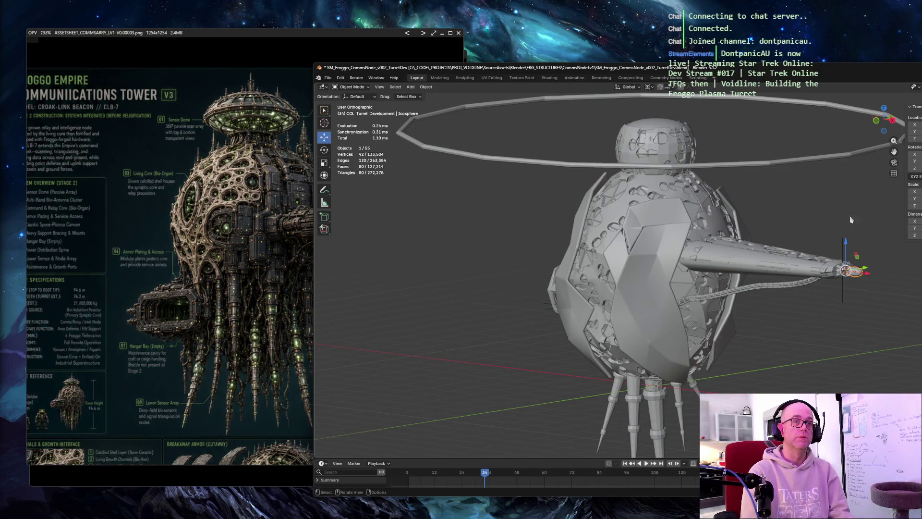
{"action": "key", "text": "KP_Decimal"}
{"action": "left_click", "coordinate": [827, 134]}
{"action": "scroll", "coordinate": [815, 122], "scroll_direction": "up", "scroll_amount": 2}
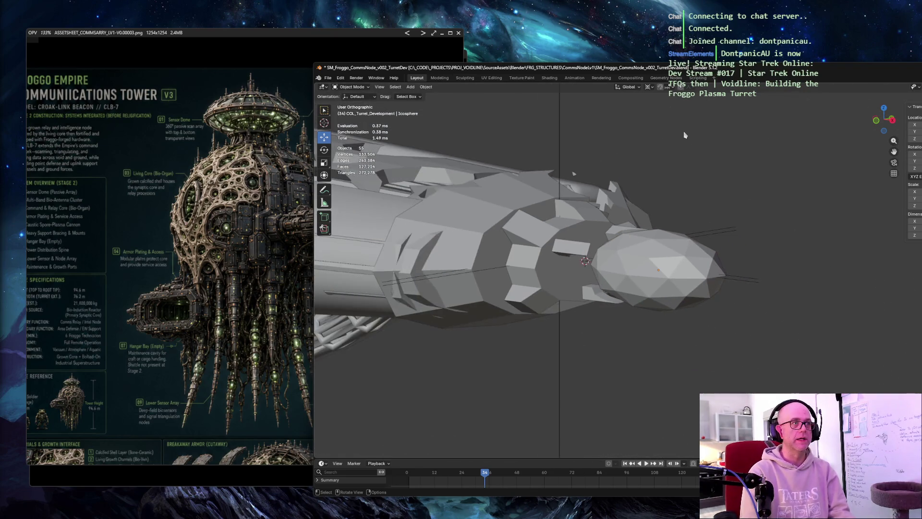
{"action": "scroll", "coordinate": [698, 138], "scroll_direction": "down", "scroll_amount": 2}
{"action": "middle_click_drag", "start_coordinate": [698, 139], "coordinate": [548, 216]}
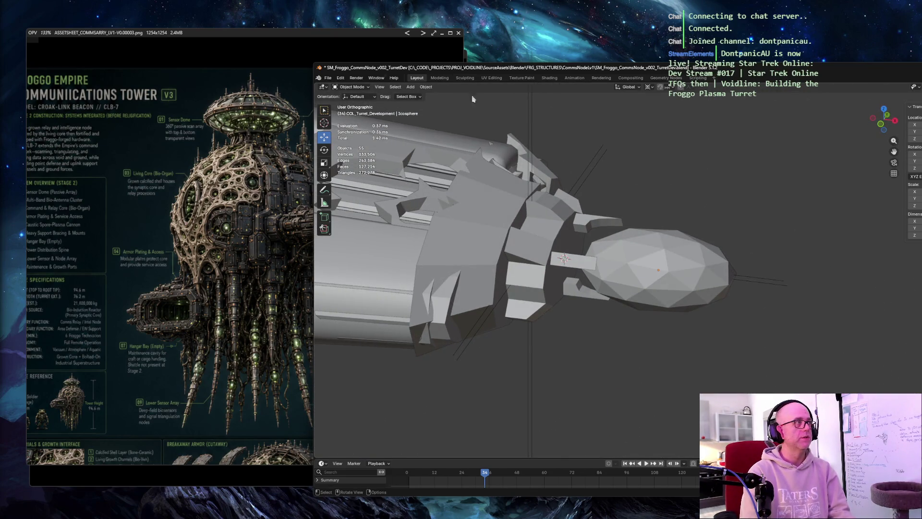
{"action": "left_click", "coordinate": [458, 33]}
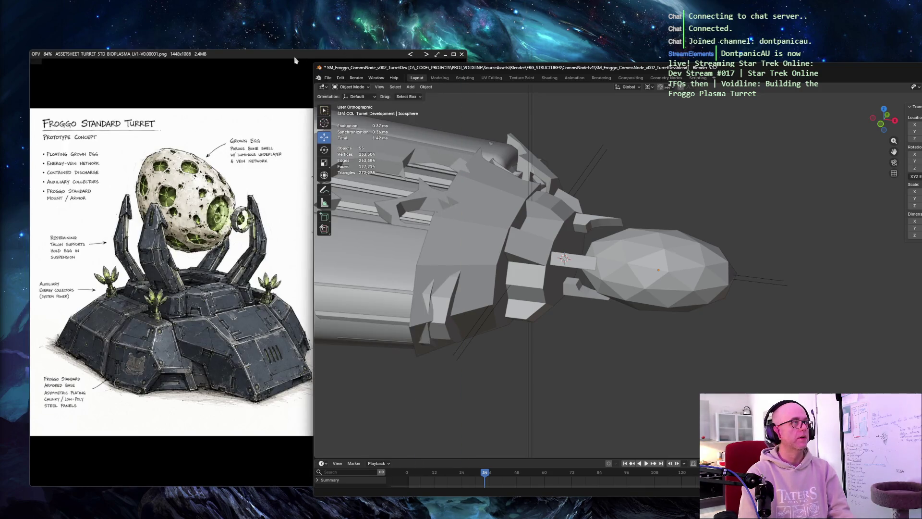
Review the Froggo Standard Turret sheet, reposition the Chrome Treasure Planet search, and return to Blender
{"action": "left_click", "coordinate": [295, 60]}
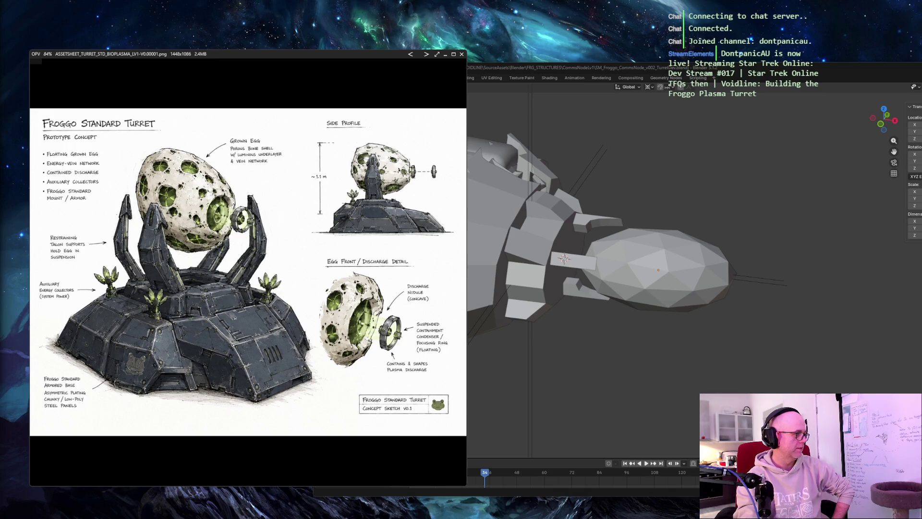
{"action": "key", "text": "alt+Tab"}
{"action": "left_click_drag", "start_coordinate": [548, 82], "coordinate": [403, 34]}
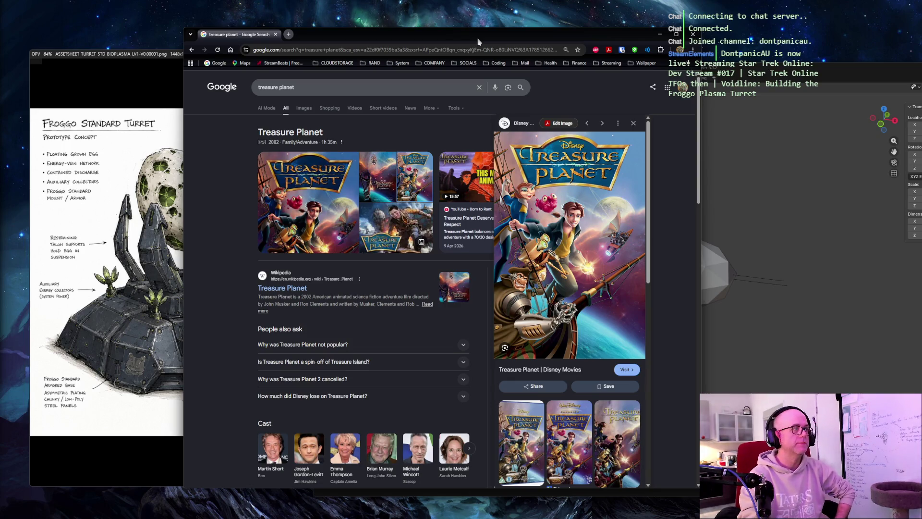
{"action": "key", "text": "alt+Tab"}
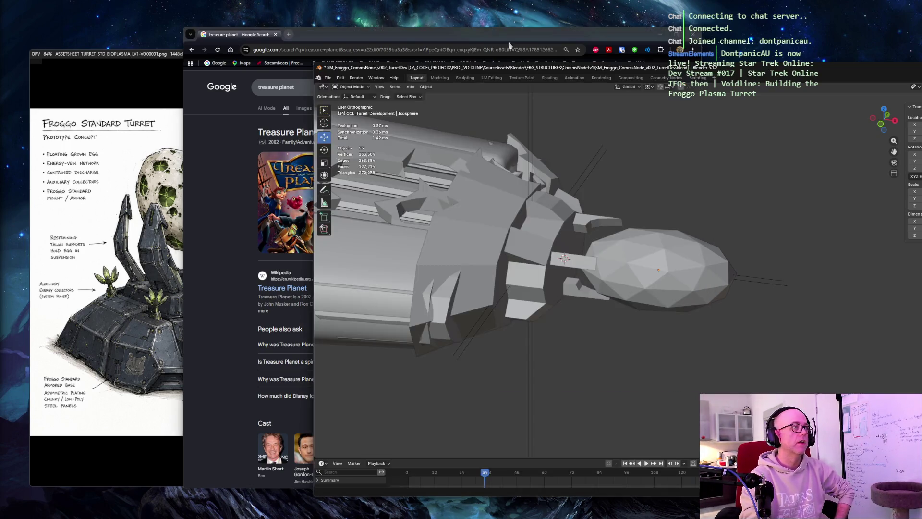
Raise the turret concept sheet for a look, then bring Blender back in front
{"action": "left_click", "coordinate": [120, 59]}
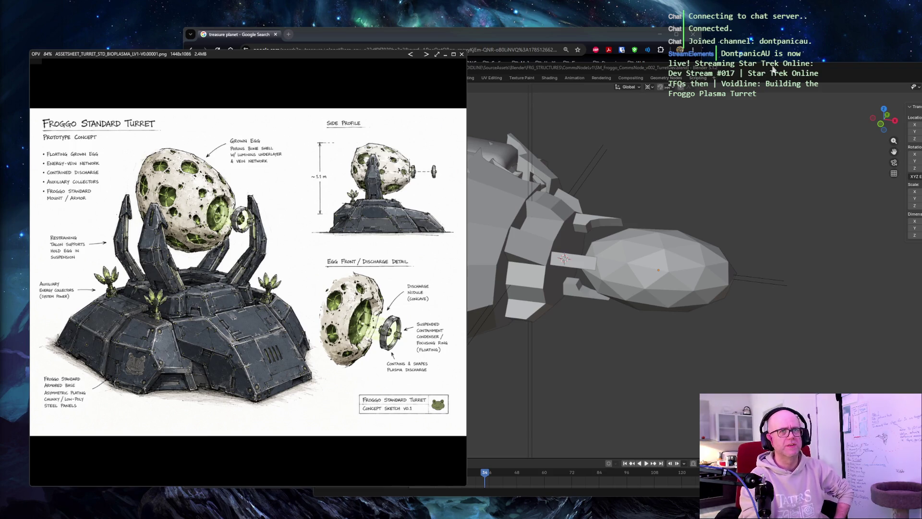
{"action": "left_click", "coordinate": [577, 144]}
Select the egg Icosphere together with its two cradle mount pieces
{"action": "middle_click_drag", "start_coordinate": [576, 145], "coordinate": [548, 187]}
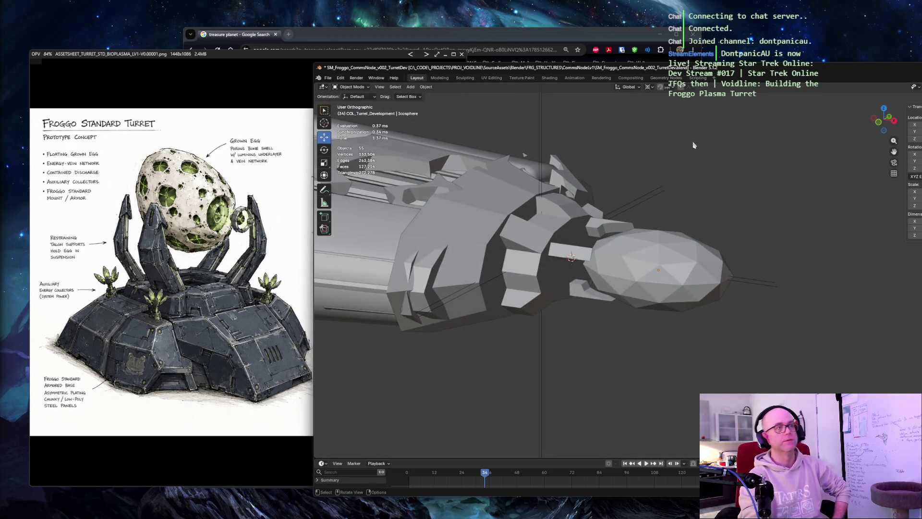
{"action": "middle_click_drag", "start_coordinate": [670, 166], "coordinate": [693, 149]}
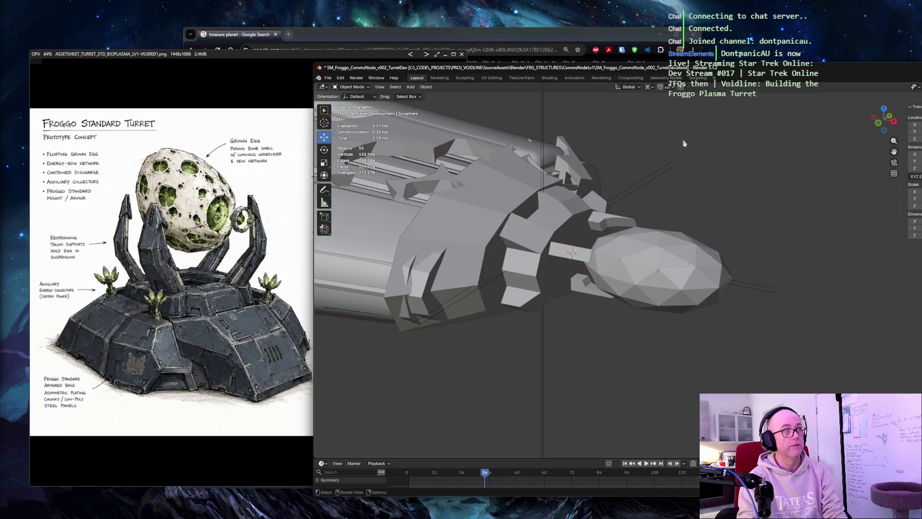
{"action": "left_click", "coordinate": [556, 238]}
{"action": "left_click", "coordinate": [569, 256], "text": "shift"}
{"action": "left_click", "coordinate": [649, 266], "text": "shift"}
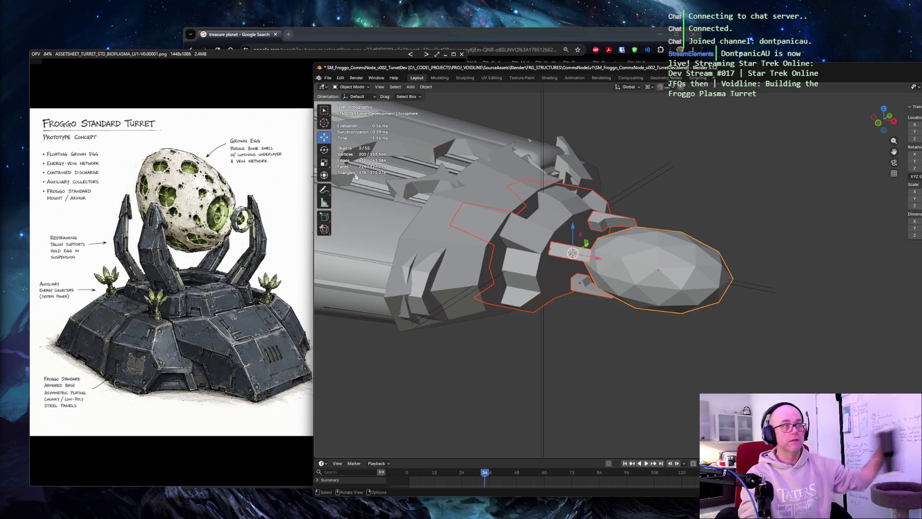
Inspect the egg and cradle from several sides, deselect everything, and switch to the screenplay document
{"action": "mouse_move", "coordinate": [594, 171]}
{"action": "middle_mouse_down"}
{"action": "mouse_move", "coordinate": [681, 108]}
{"action": "mouse_move", "coordinate": [674, 102]}
{"action": "middle_mouse_up"}
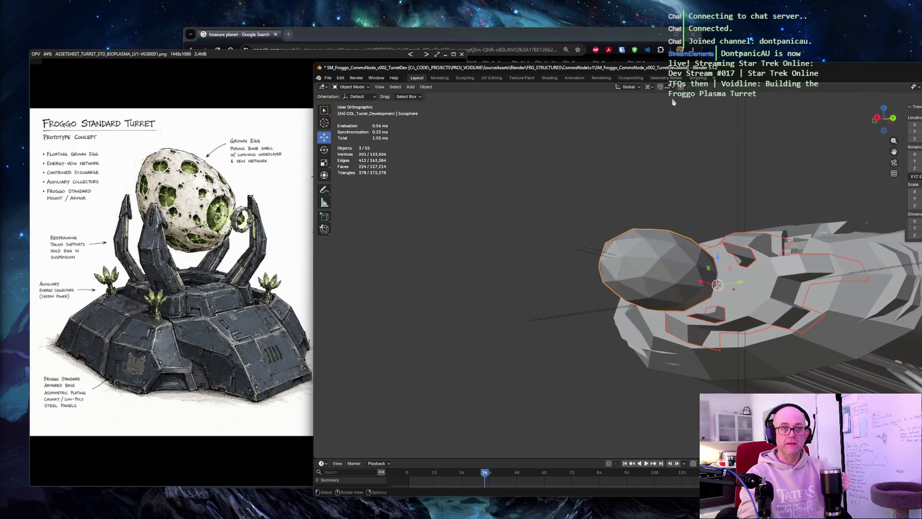
{"action": "middle_click_drag", "start_coordinate": [808, 308], "coordinate": [809, 218]}
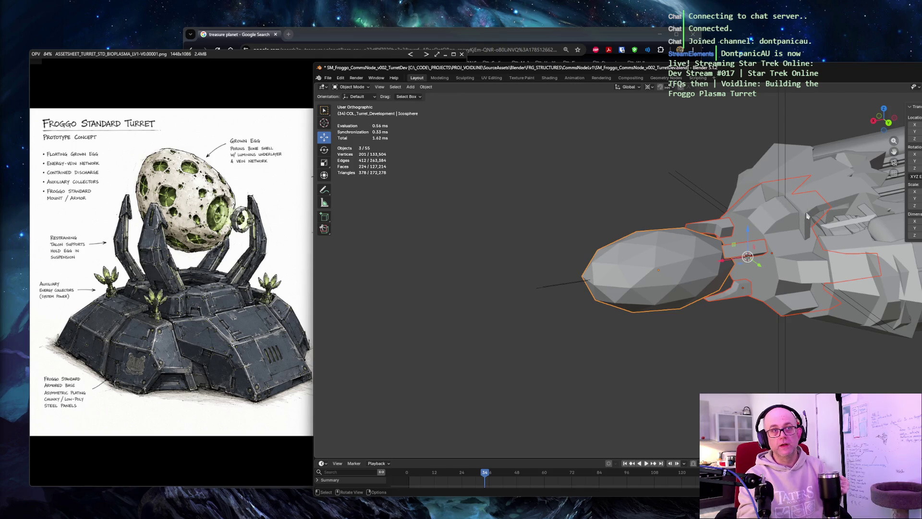
{"action": "middle_click_drag", "start_coordinate": [742, 174], "coordinate": [805, 274]}
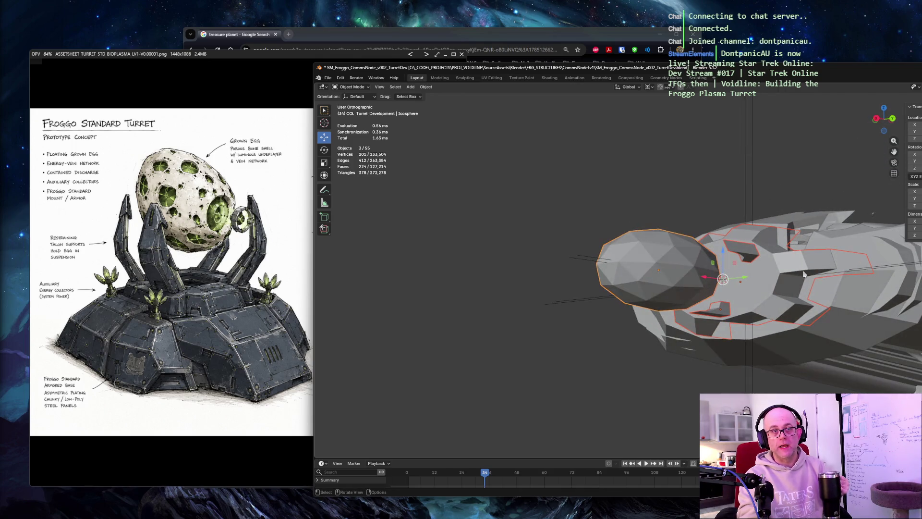
{"action": "middle_click_drag", "start_coordinate": [751, 214], "coordinate": [709, 193]}
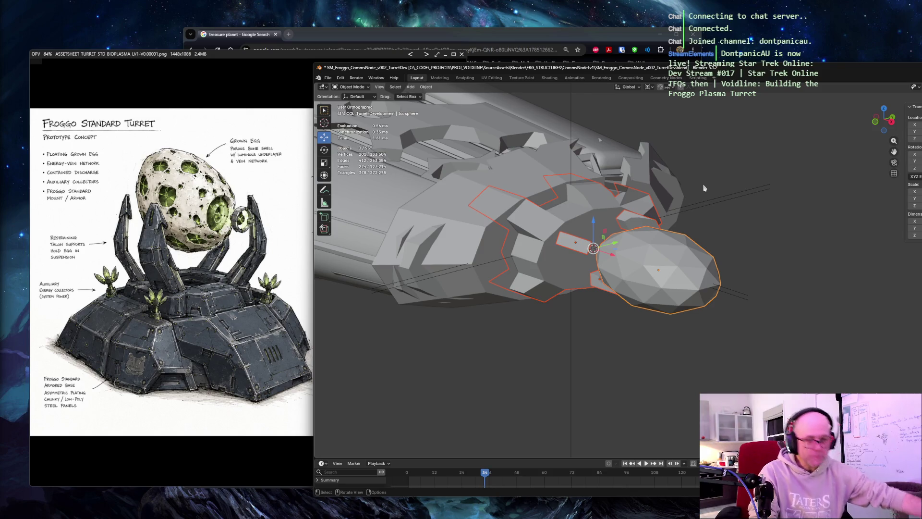
{"action": "mouse_move", "coordinate": [764, 175]}
{"action": "middle_mouse_down"}
{"action": "mouse_move", "coordinate": [765, 185]}
{"action": "mouse_move", "coordinate": [672, 207]}
{"action": "middle_mouse_up"}
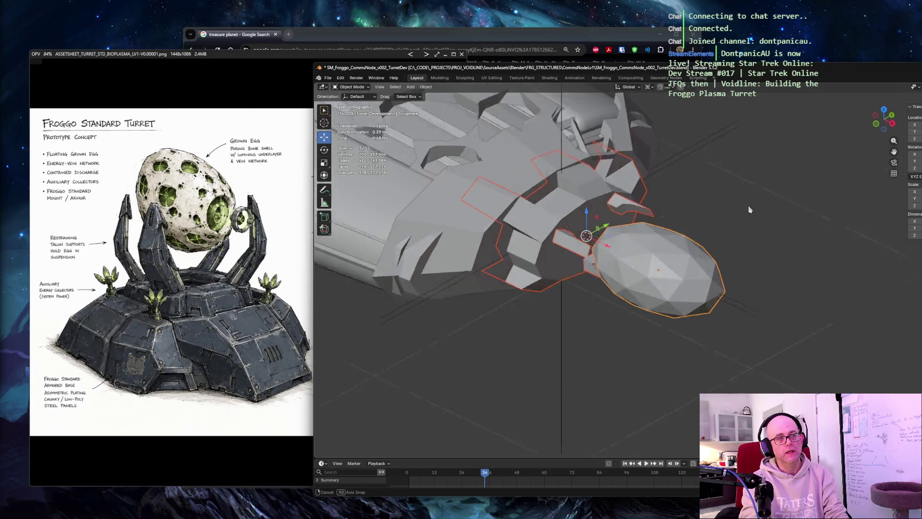
{"action": "middle_click_drag", "start_coordinate": [576, 245], "coordinate": [564, 261]}
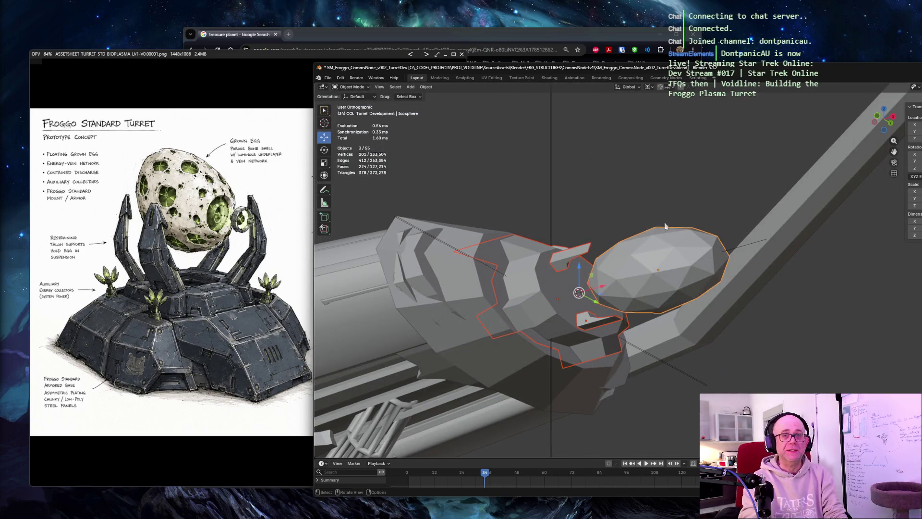
{"action": "mouse_move", "coordinate": [670, 208]}
{"action": "middle_mouse_down"}
{"action": "mouse_move", "coordinate": [692, 215]}
{"action": "mouse_move", "coordinate": [723, 165]}
{"action": "middle_mouse_up"}
{"action": "scroll", "coordinate": [693, 215], "scroll_direction": "up", "scroll_amount": 2}
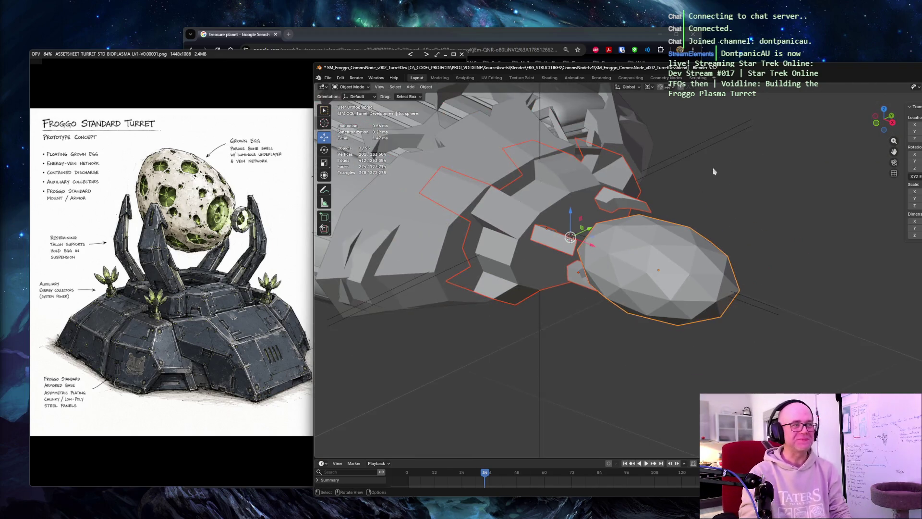
{"action": "left_click", "coordinate": [723, 166]}
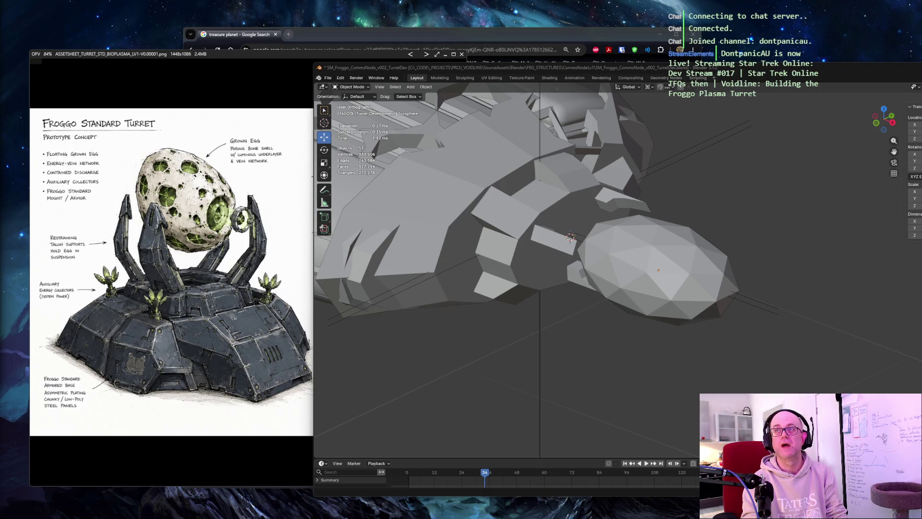
{"action": "key", "text": "alt+Tab"}
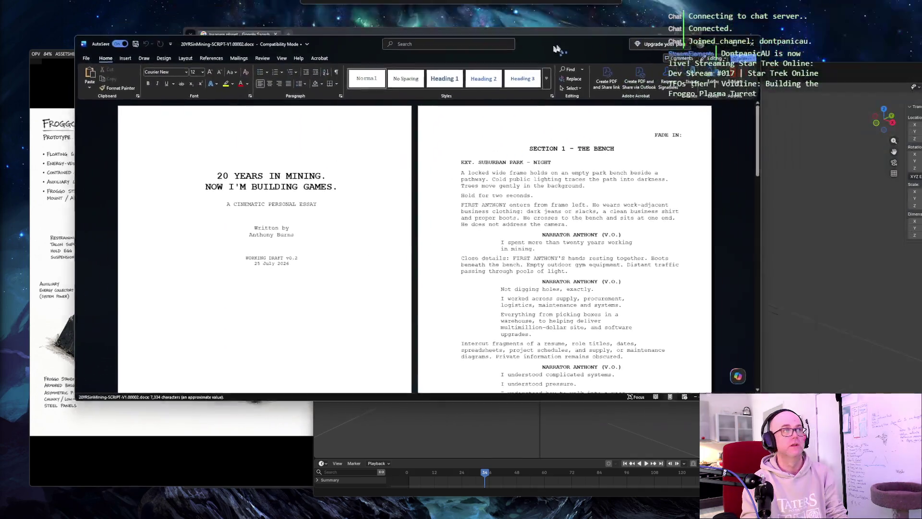
{"action": "double_click", "coordinate": [571, 47]}
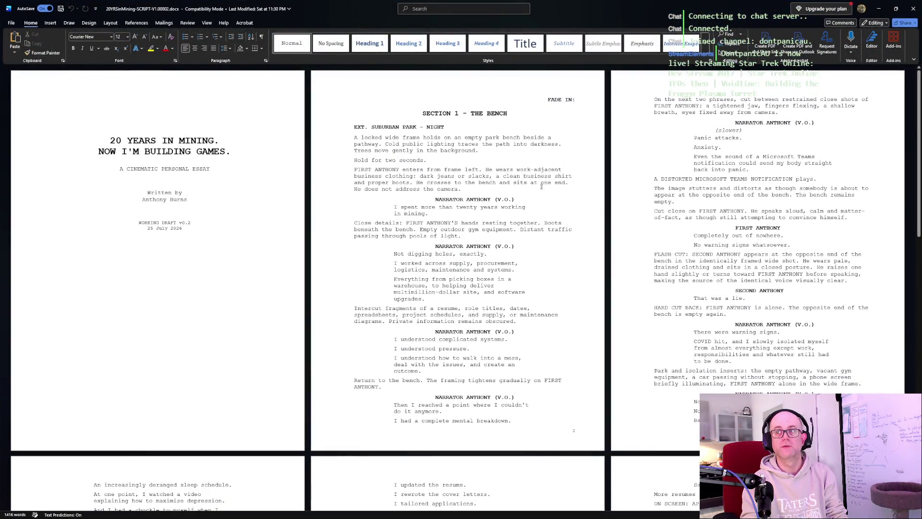
{"action": "scroll", "coordinate": [540, 187], "scroll_direction": "down", "scroll_amount": 5}
{"action": "scroll", "coordinate": [540, 187], "scroll_direction": "down", "scroll_amount": 5}
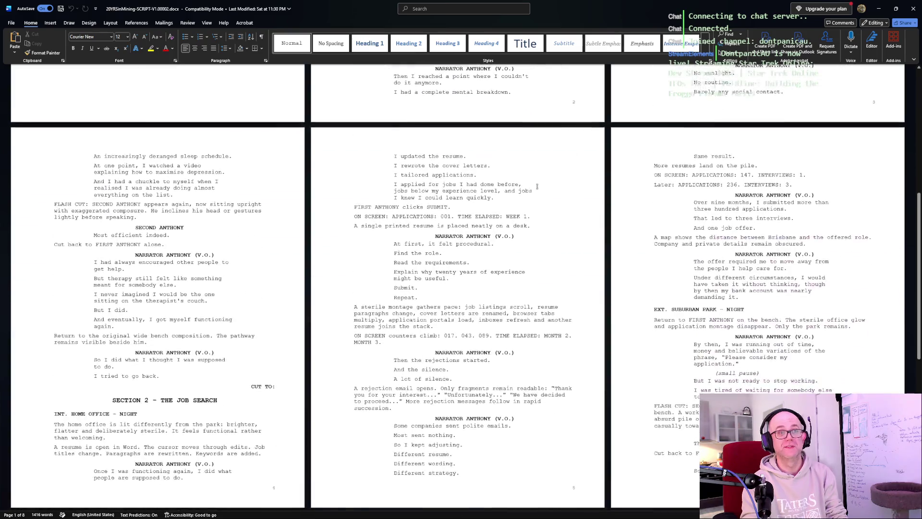
{"action": "scroll", "coordinate": [540, 187], "scroll_direction": "down", "scroll_amount": 3}
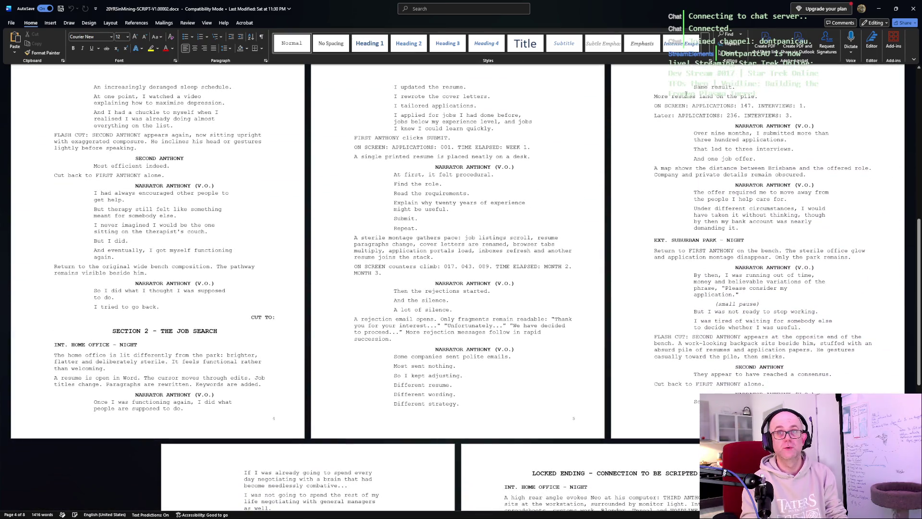
{"action": "left_click", "coordinate": [914, 9]}
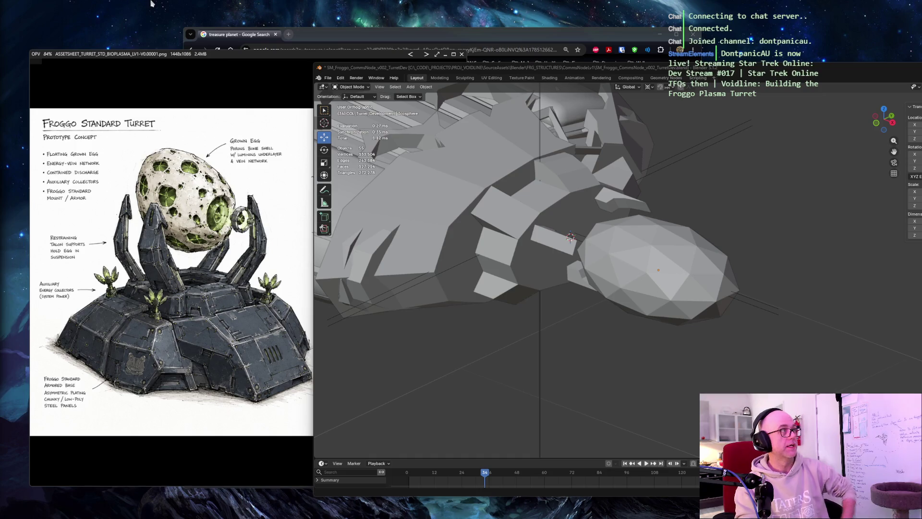
Capture a near-full-screen region screenshot, then move the Blender window further left
{"action": "key", "text": "Print"}
{"action": "left_click_drag", "start_coordinate": [17, 36], "coordinate": [907, 484]}
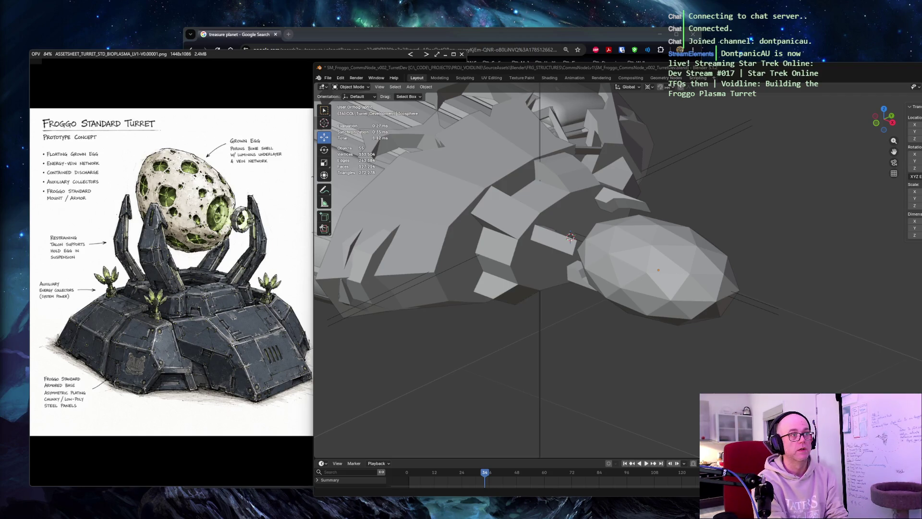
{"action": "mouse_move", "coordinate": [779, 72]}
{"action": "left_mouse_down"}
{"action": "mouse_move", "coordinate": [518, 75]}
{"action": "mouse_move", "coordinate": [536, 81]}
{"action": "left_mouse_up"}
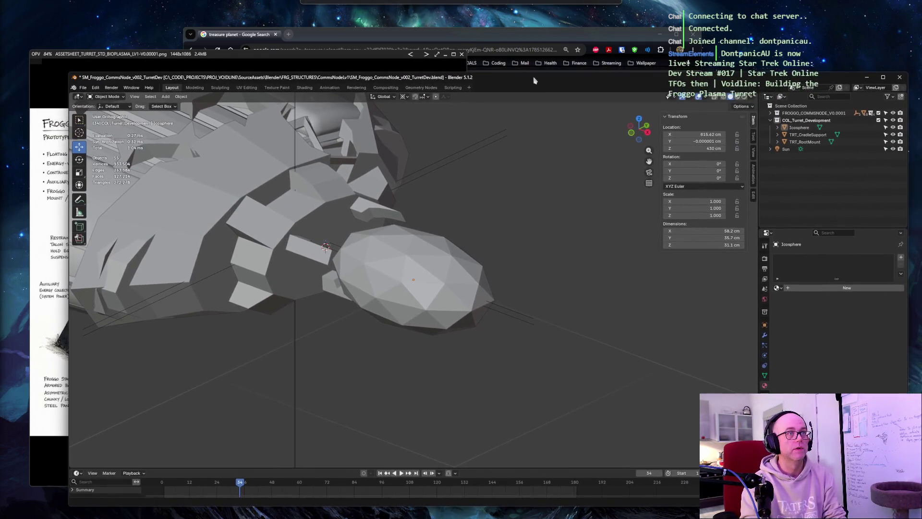
Select TRT_CradleSupport and show it in front orthographic view beside the egg
{"action": "left_click", "coordinate": [349, 215]}
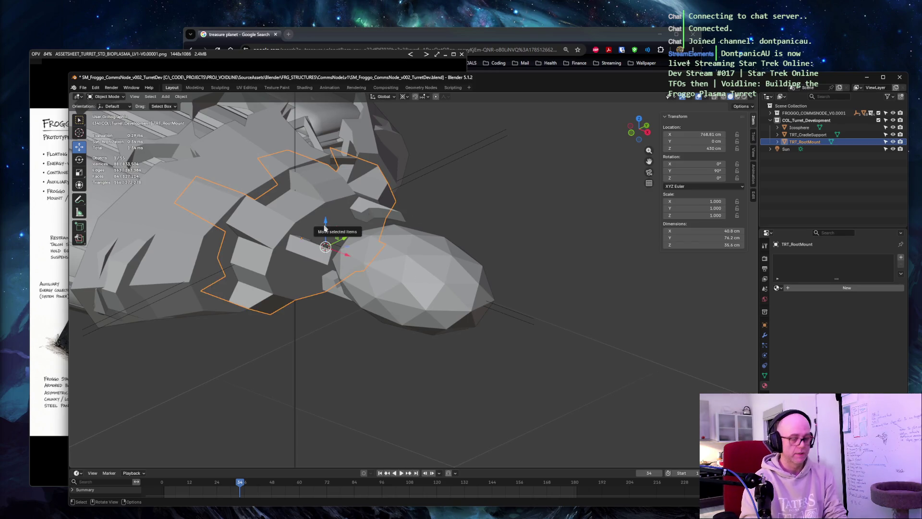
{"action": "left_click", "coordinate": [324, 238]}
{"action": "scroll", "coordinate": [484, 216], "scroll_direction": "up", "scroll_amount": 4}
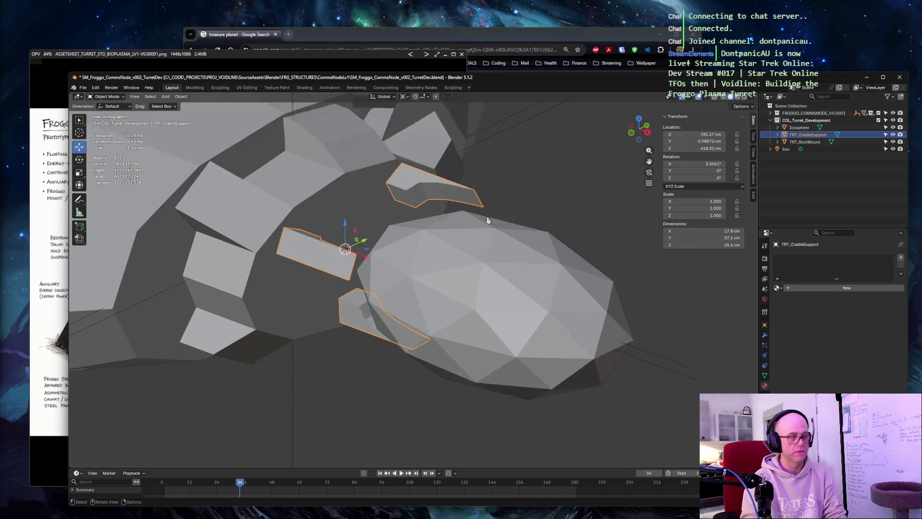
{"action": "key", "text": "KP_1"}
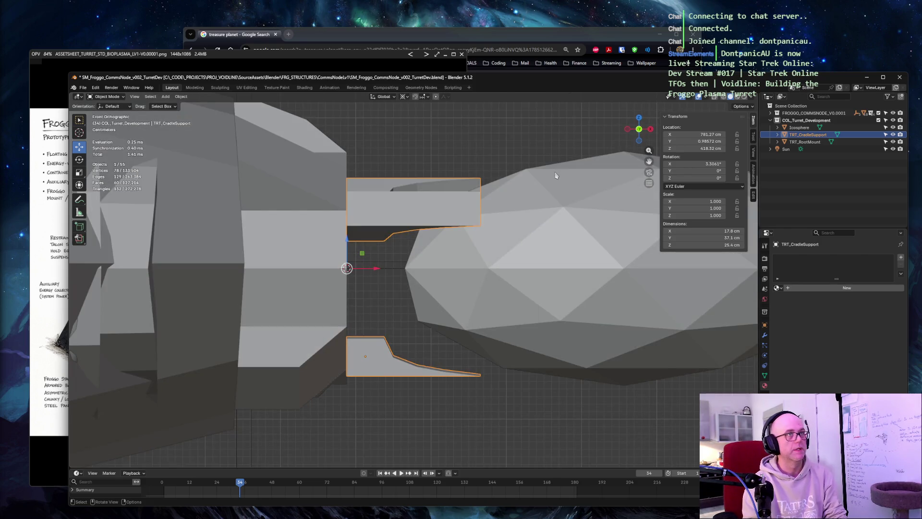
{"action": "left_click", "coordinate": [639, 142]}
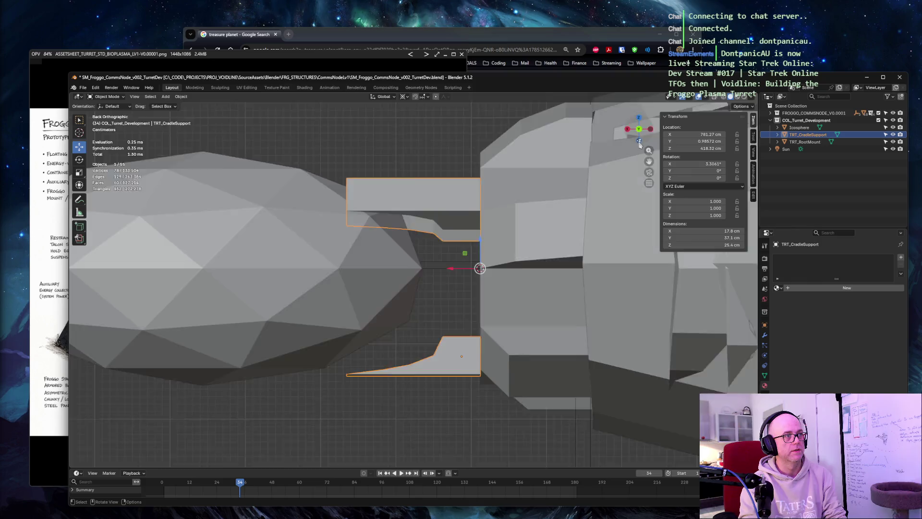
{"action": "left_click", "coordinate": [639, 141]}
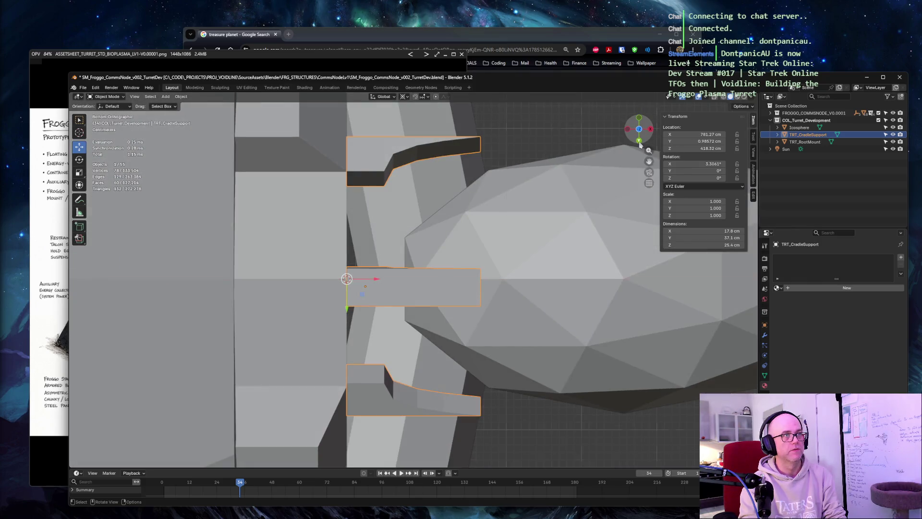
{"action": "left_click", "coordinate": [640, 141]}
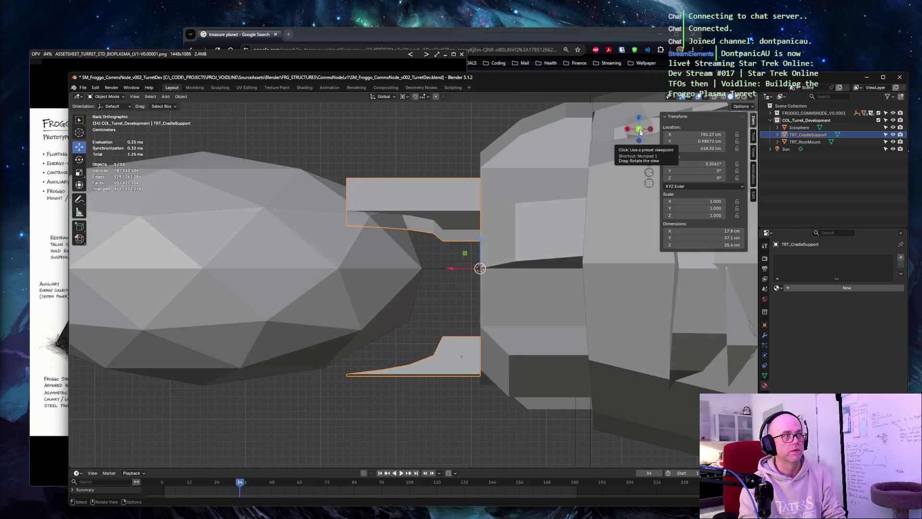
{"action": "left_click", "coordinate": [639, 132]}
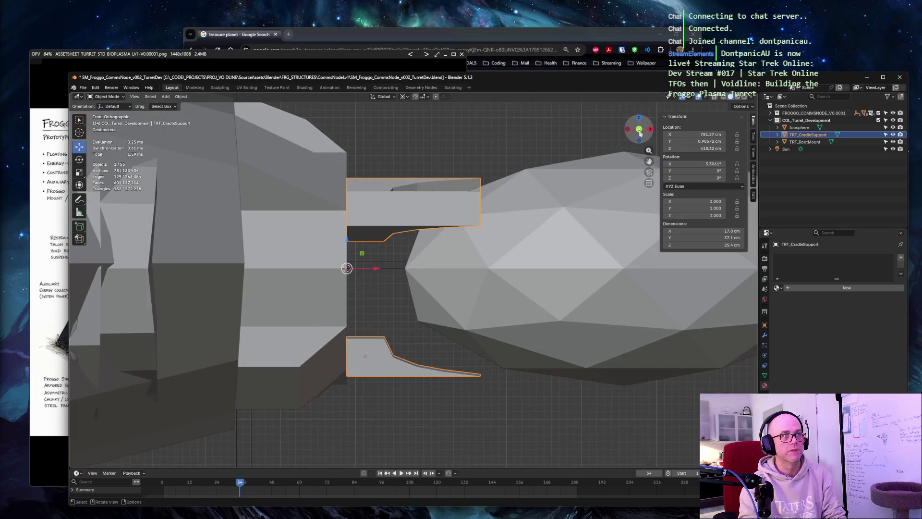
{"action": "left_click", "coordinate": [639, 131]}
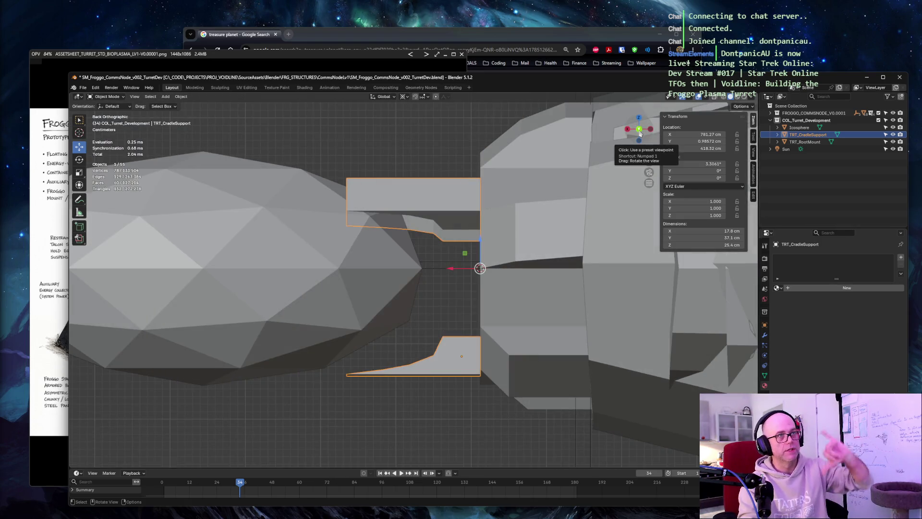
{"action": "left_click", "coordinate": [640, 131]}
{"action": "left_click", "coordinate": [651, 130]}
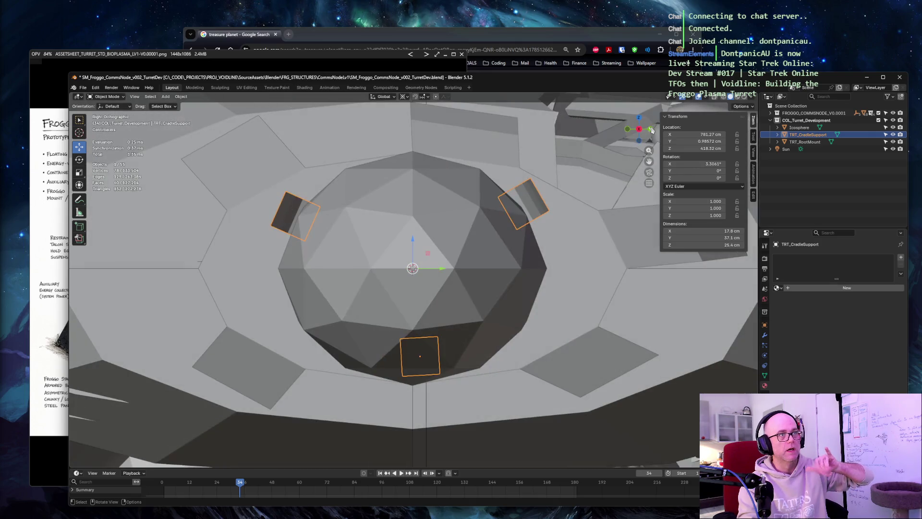
{"action": "left_click", "coordinate": [640, 131]}
{"action": "left_click", "coordinate": [639, 129]}
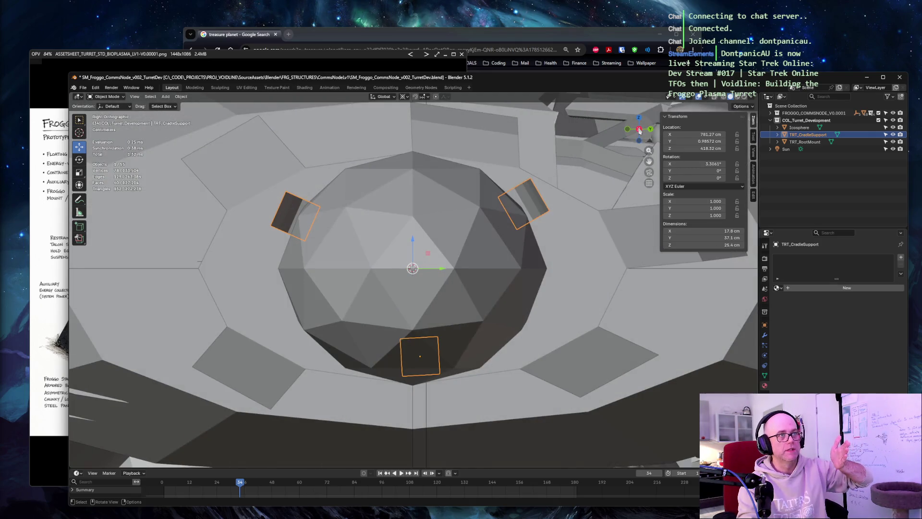
{"action": "left_click", "coordinate": [639, 121]}
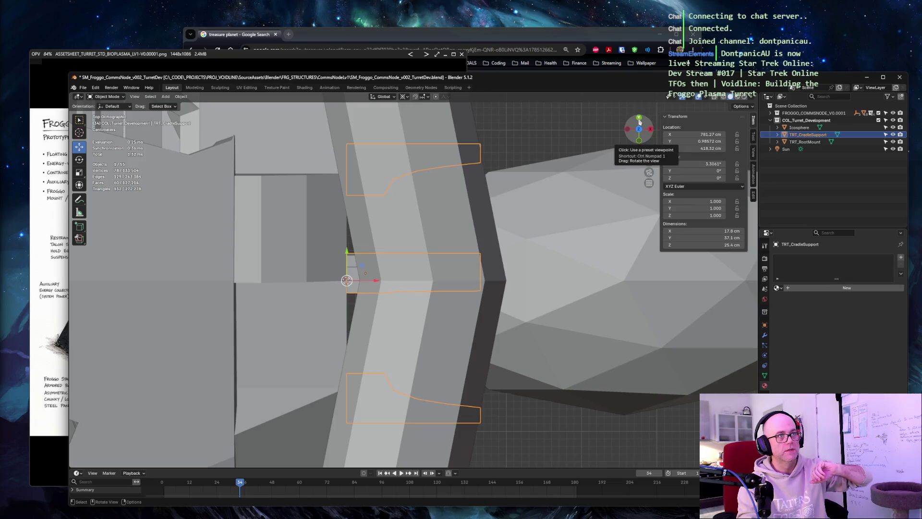
{"action": "left_click", "coordinate": [639, 130]}
{"action": "left_click", "coordinate": [640, 131]}
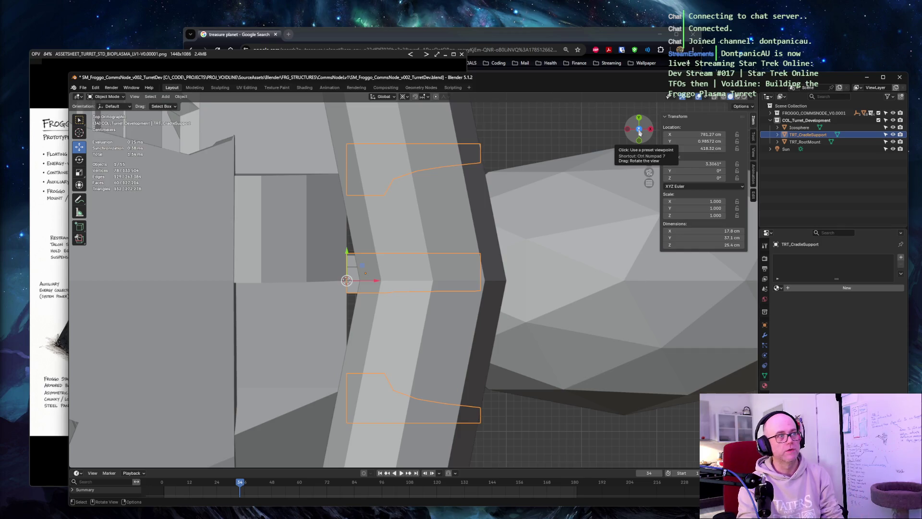
{"action": "left_click", "coordinate": [639, 131]}
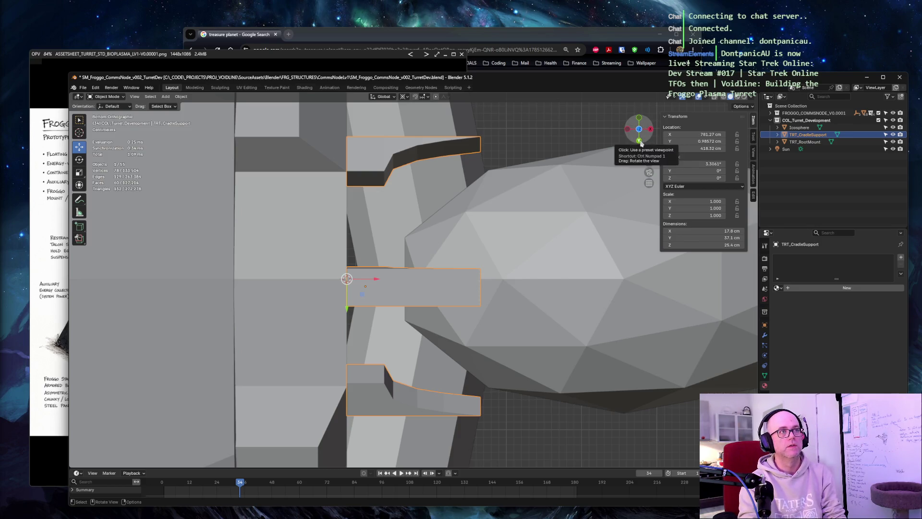
{"action": "left_click", "coordinate": [639, 131]}
{"action": "left_click", "coordinate": [640, 131]}
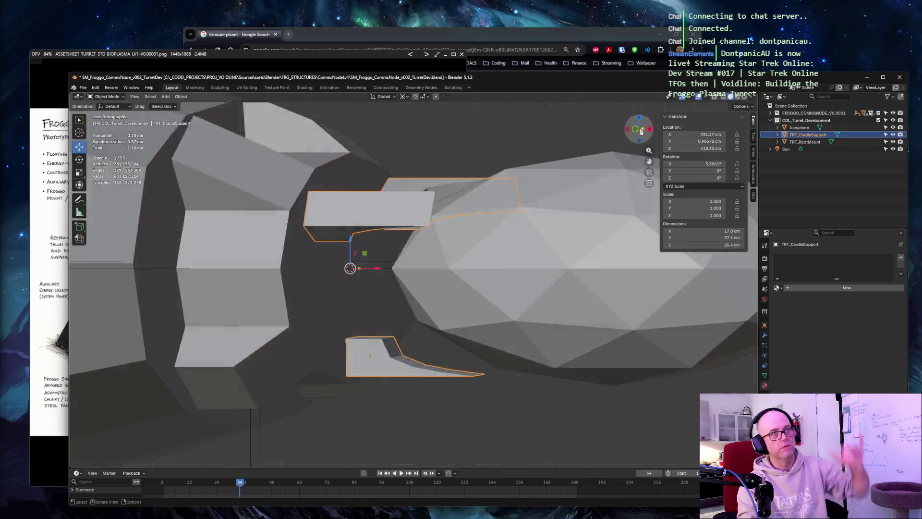
{"action": "left_click", "coordinate": [639, 131]}
{"action": "left_click", "coordinate": [629, 130]}
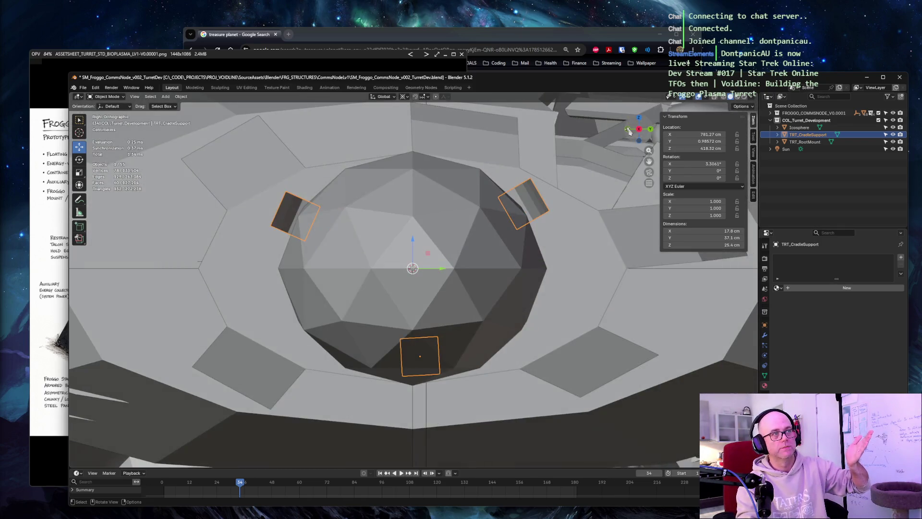
{"action": "left_click", "coordinate": [640, 120]}
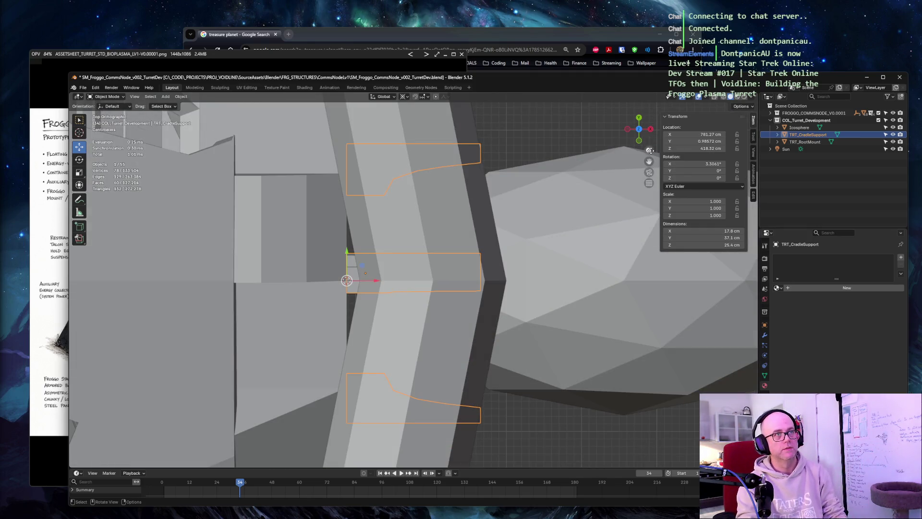
{"action": "mouse_move", "coordinate": [649, 162]}
{"action": "left_mouse_down"}
{"action": "mouse_move", "coordinate": [649, 150]}
{"action": "mouse_move", "coordinate": [648, 181]}
{"action": "left_mouse_up"}
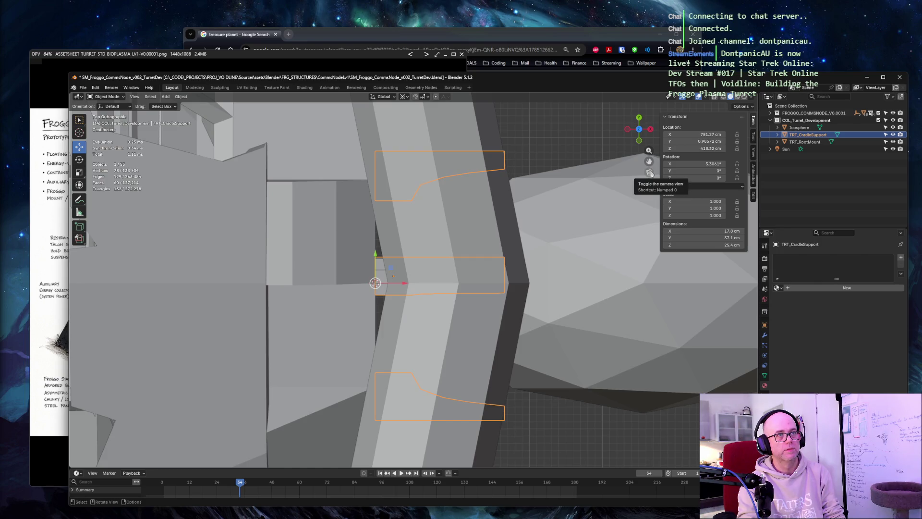
{"action": "left_click", "coordinate": [640, 128]}
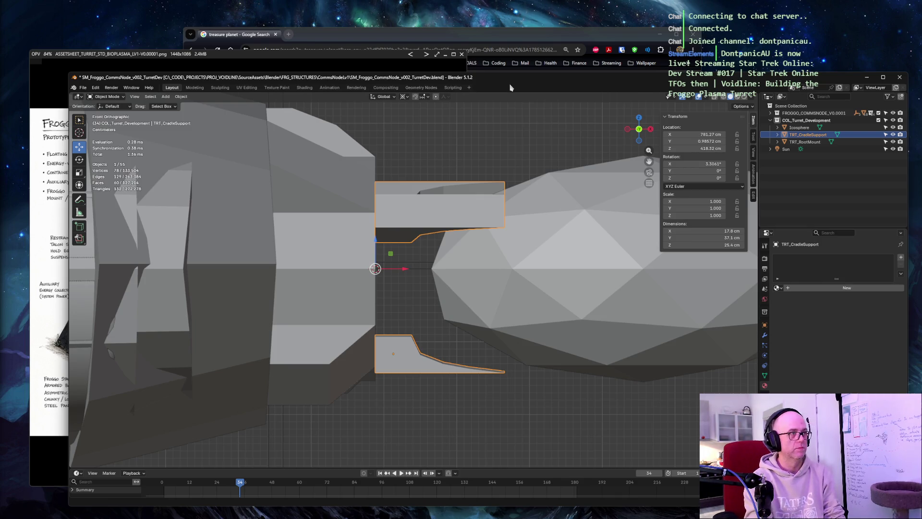
{"action": "key", "text": "Num_Lock"}
{"action": "key", "text": "Num_Lock"}
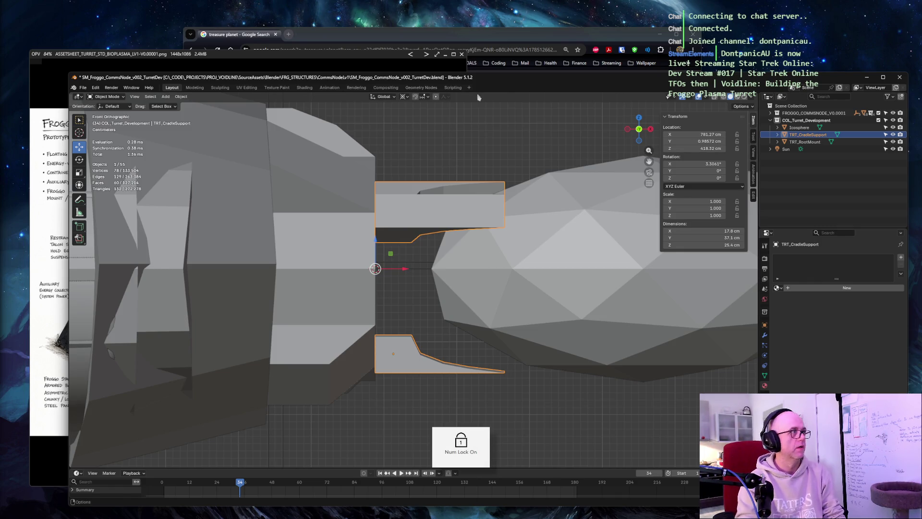
{"action": "left_click", "coordinate": [503, 139]}
{"action": "scroll", "coordinate": [504, 140], "scroll_direction": "up", "scroll_amount": 3}
{"action": "mouse_move", "coordinate": [505, 144]}
{"action": "middle_mouse_down"}
{"action": "mouse_move", "coordinate": [438, 454]}
{"action": "mouse_move", "coordinate": [426, 325]}
{"action": "middle_mouse_up"}
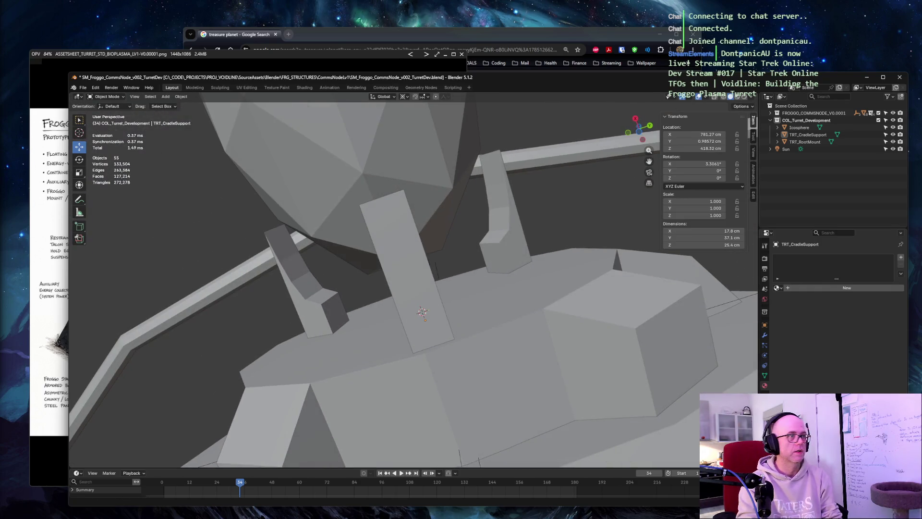
{"action": "left_click", "coordinate": [422, 309]}
{"action": "key", "text": "KP_3"}
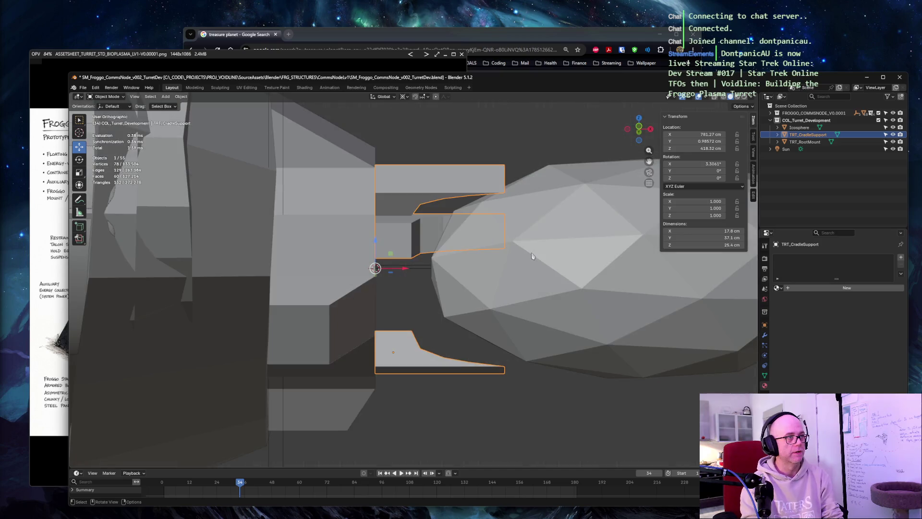
{"action": "scroll", "coordinate": [533, 256], "scroll_direction": "up", "scroll_amount": 2}
{"action": "middle_click_drag", "start_coordinate": [532, 256], "coordinate": [532, 257]}
{"action": "key", "text": "KP_3"}
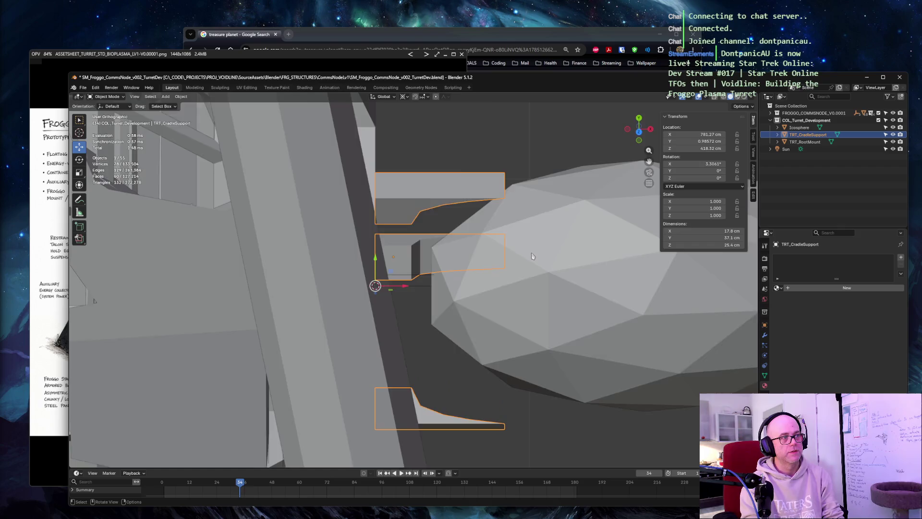
{"action": "key", "text": "KP_1"}
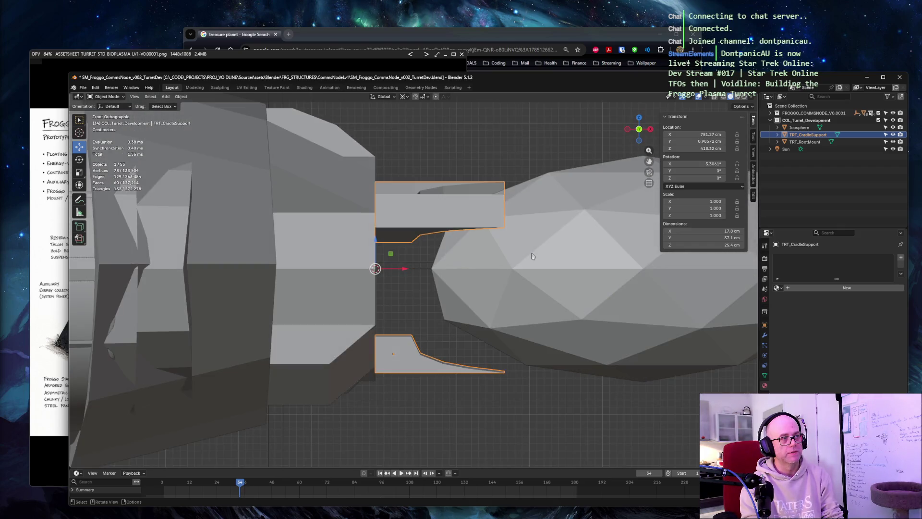
{"action": "middle_click_drag", "start_coordinate": [532, 256], "coordinate": [532, 255]}
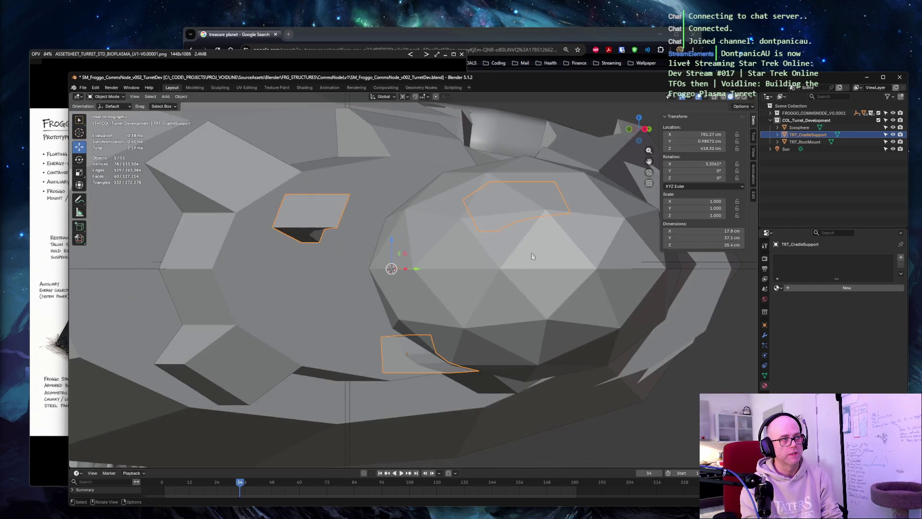
{"action": "key", "text": "KP_7"}
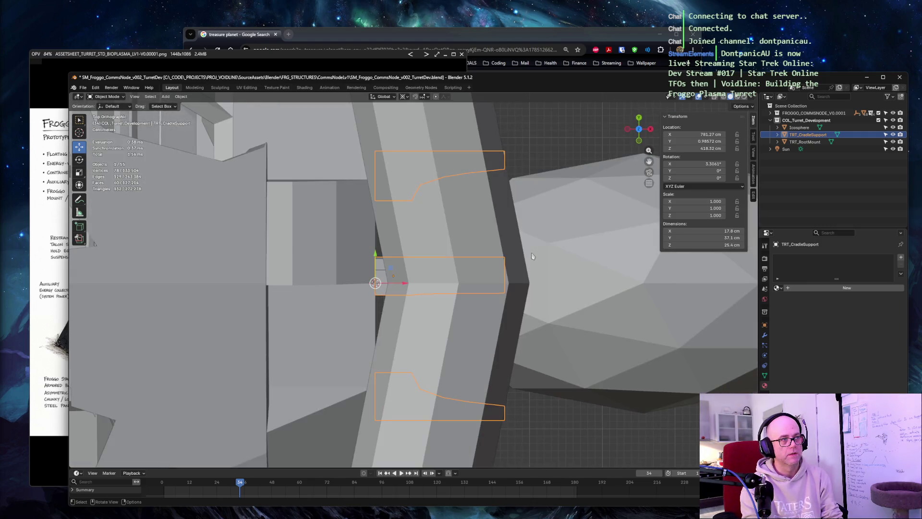
{"action": "middle_click_drag", "start_coordinate": [532, 256], "coordinate": [532, 256]}
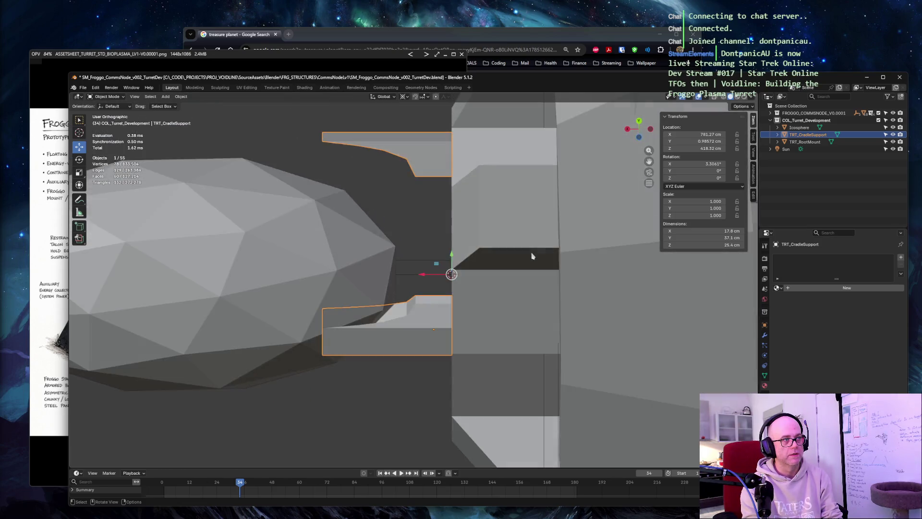
{"action": "key", "text": "KP_7"}
{"action": "middle_click_drag", "start_coordinate": [532, 257], "coordinate": [532, 256]}
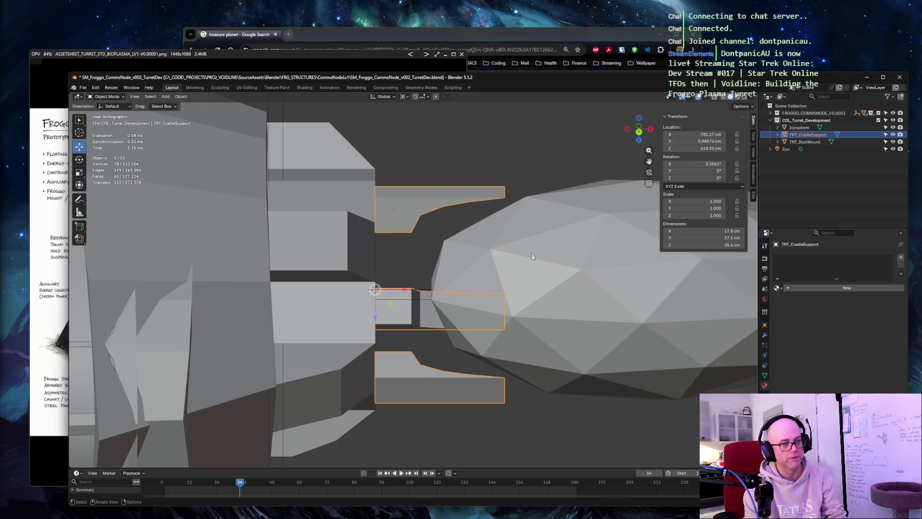
{"action": "left_click", "coordinate": [444, 149]}
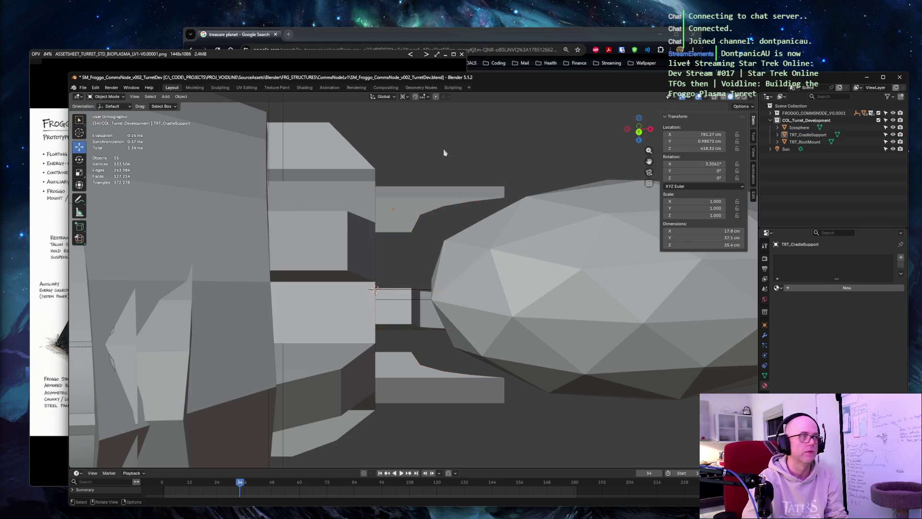
{"action": "scroll", "coordinate": [490, 137], "scroll_direction": "down", "scroll_amount": 8}
{"action": "scroll", "coordinate": [539, 142], "scroll_direction": "up", "scroll_amount": 2}
{"action": "middle_click_drag", "start_coordinate": [539, 142], "coordinate": [523, 187]}
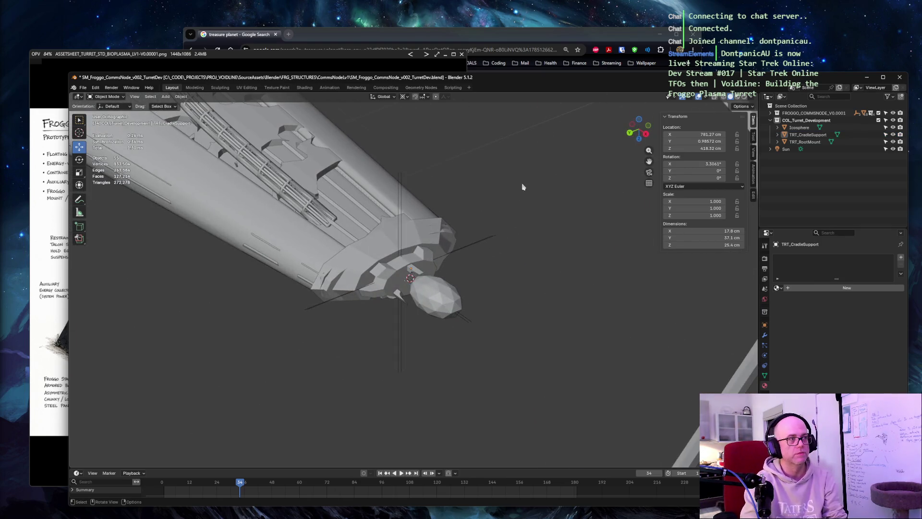
{"action": "left_click", "coordinate": [394, 281]}
{"action": "left_click", "coordinate": [393, 289], "text": "shift"}
Move the three turret parts along X until they sit clear of the ship
{"action": "left_click", "coordinate": [432, 296], "text": "shift"}
{"action": "key", "text": "g"}
{"action": "key", "text": "x"}
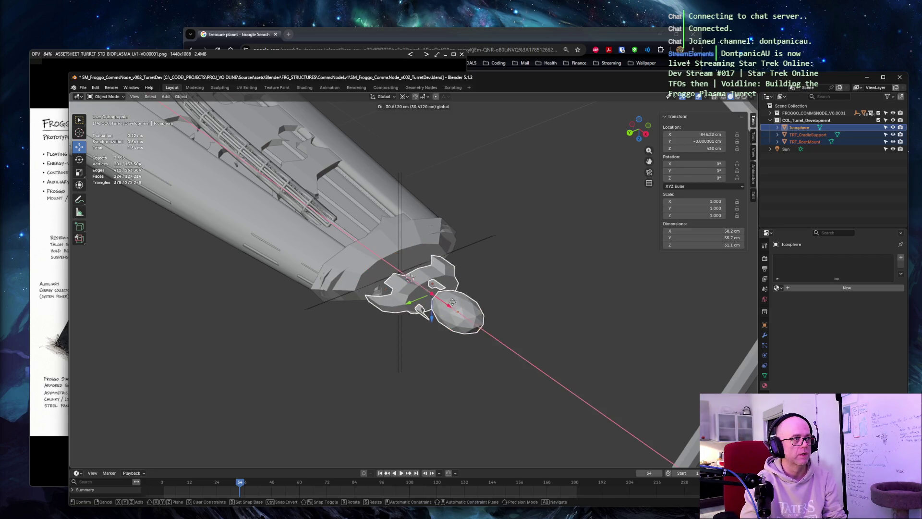
{"action": "left_click", "coordinate": [638, 383]}
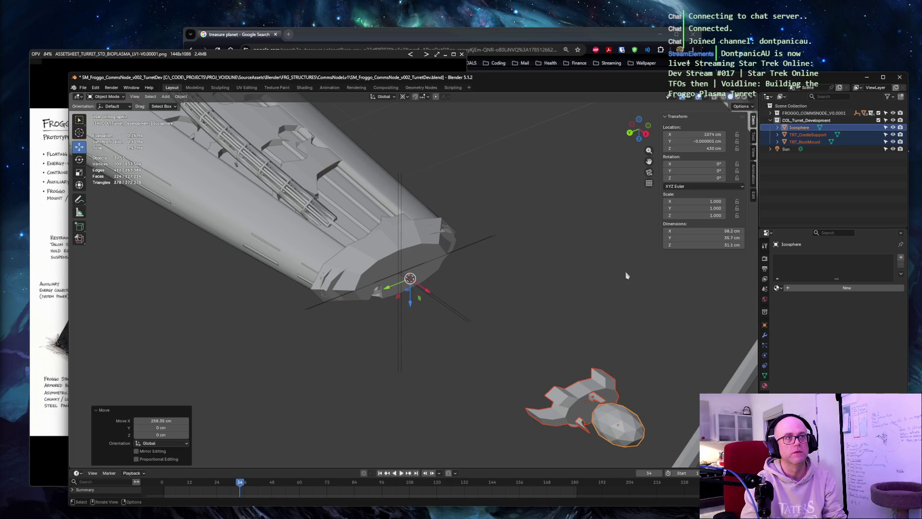
Reselect the parts with the icosphere active and set its Rotation X to 90°, Y left at 0
{"action": "left_click", "coordinate": [622, 336]}
{"action": "left_click", "coordinate": [573, 410]}
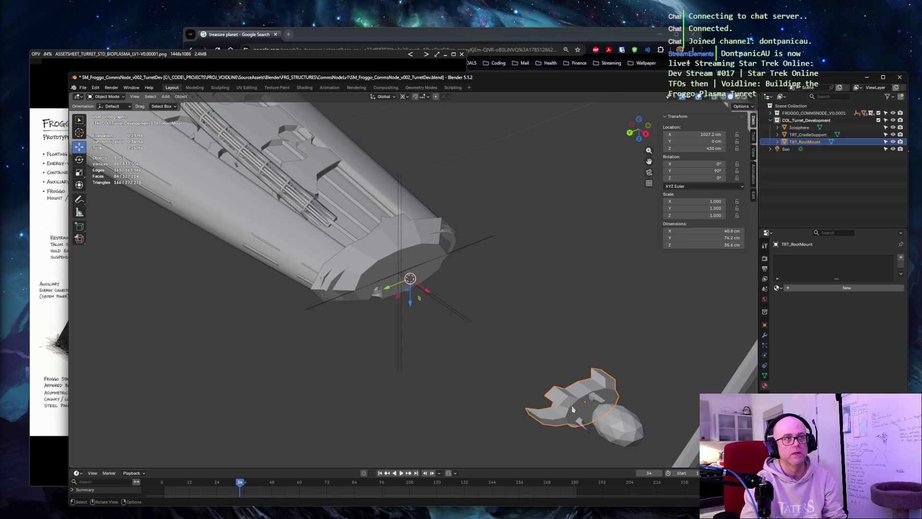
{"action": "left_click", "coordinate": [598, 400]}
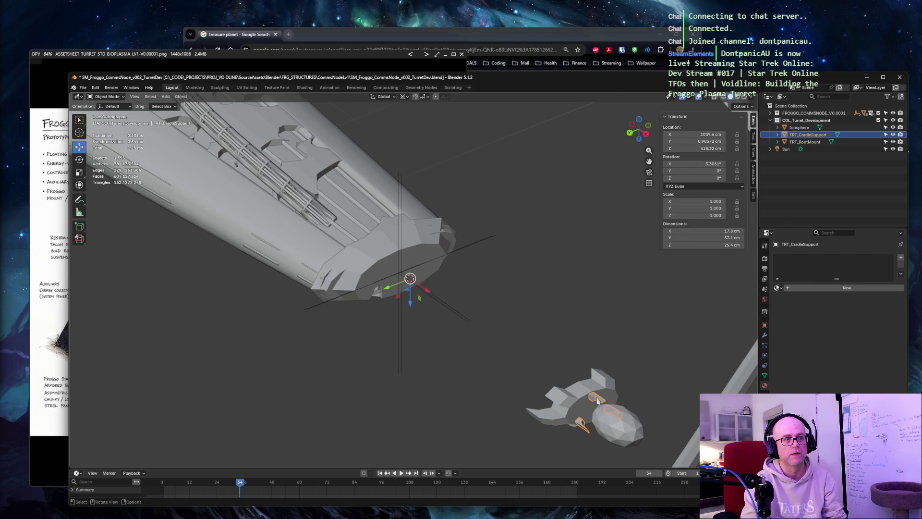
{"action": "left_click", "coordinate": [598, 399], "text": "shift"}
{"action": "left_click", "coordinate": [619, 423], "text": "shift"}
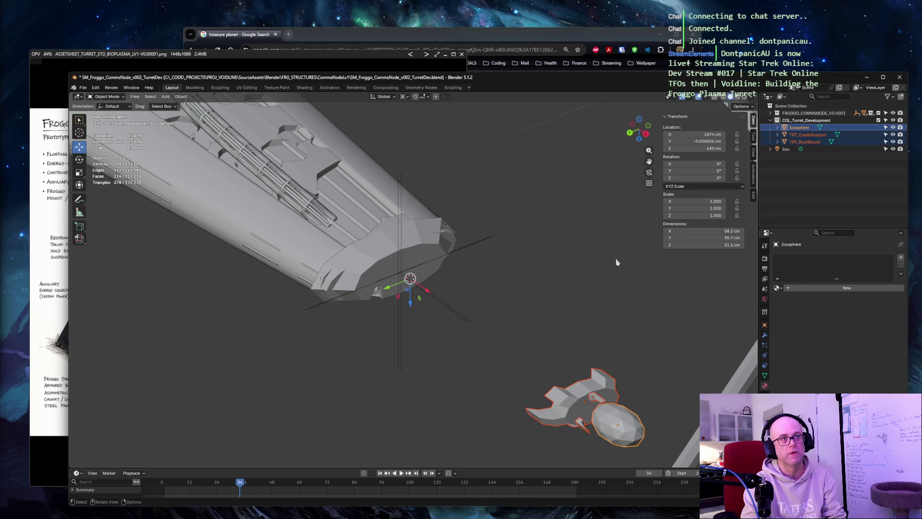
{"action": "double_click", "coordinate": [696, 163]}
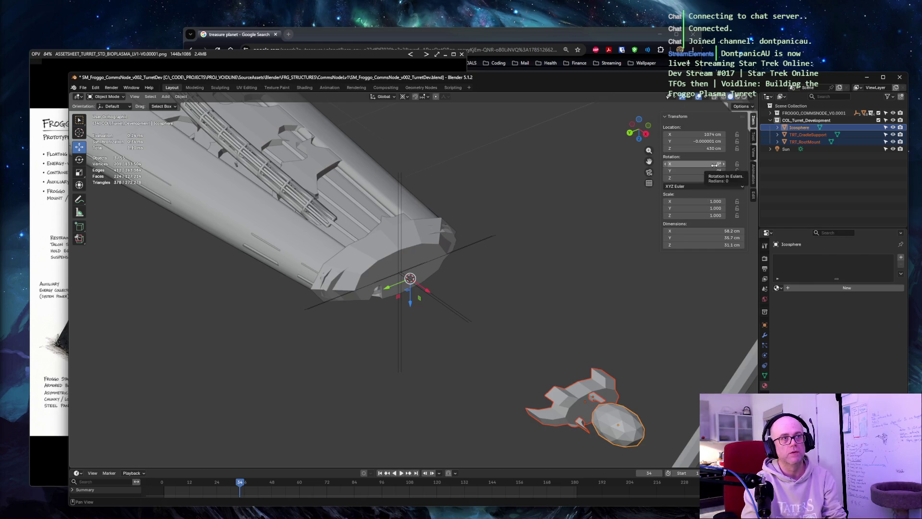
{"action": "type", "text": "90"}
{"action": "key", "text": "Tab"}
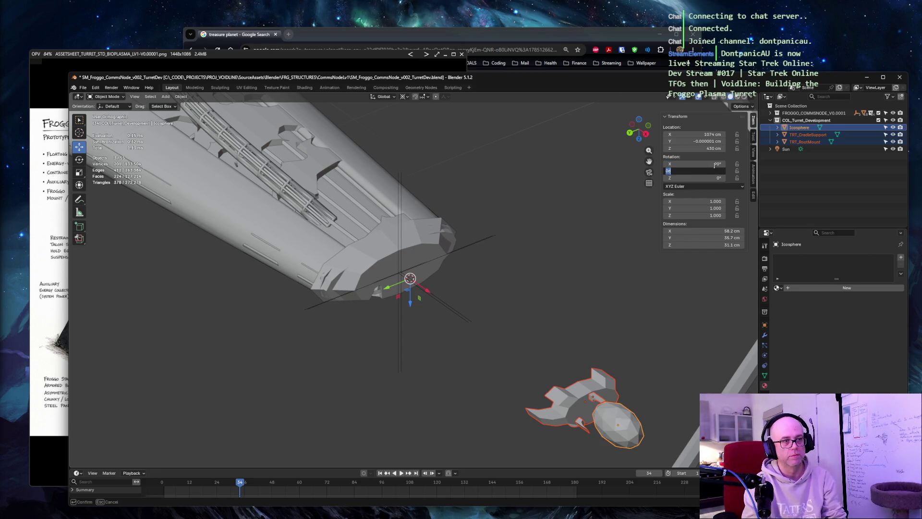
{"action": "key", "text": "Return"}
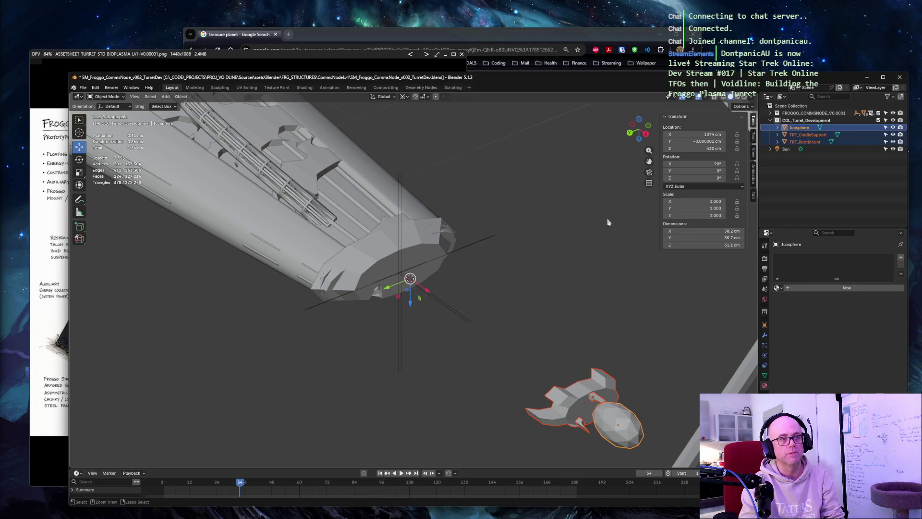
{"action": "left_click", "coordinate": [564, 406]}
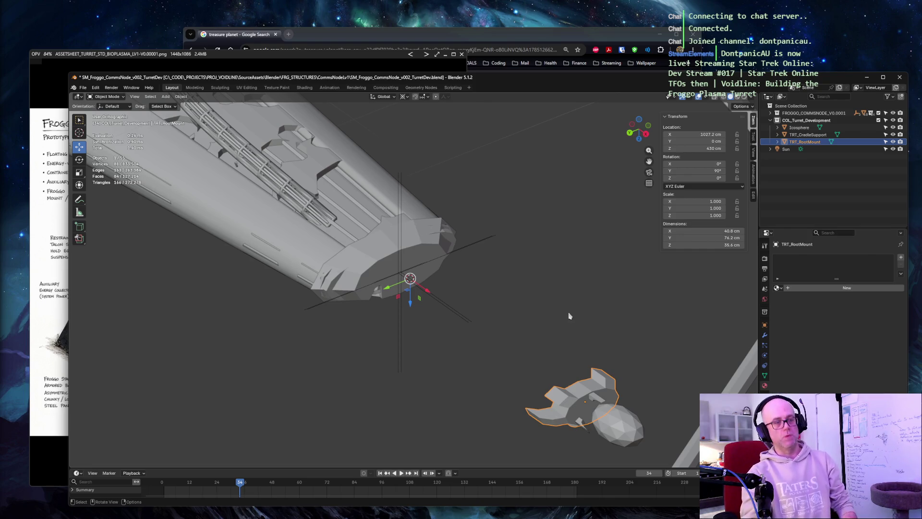
Reset the root mount's Y rotation to zero, then undo that change
{"action": "double_click", "coordinate": [720, 171]}
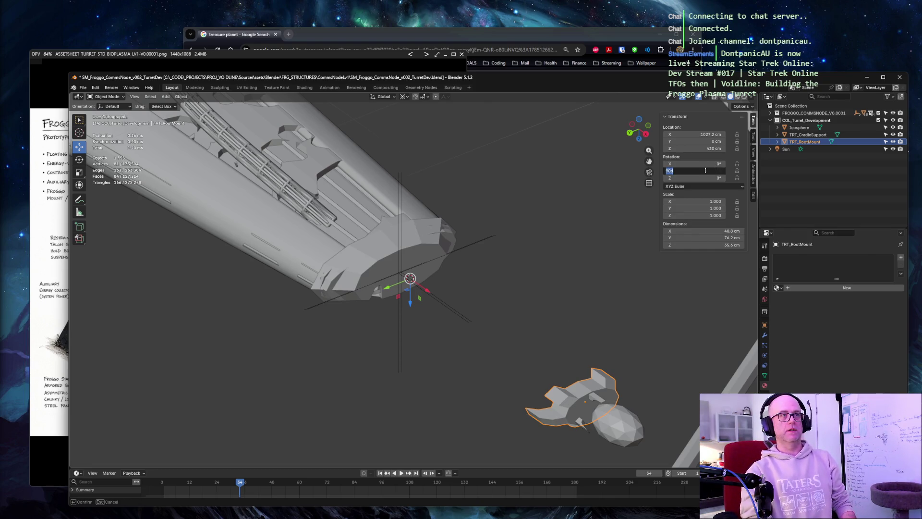
{"action": "type", "text": "0"}
{"action": "key", "text": "Return"}
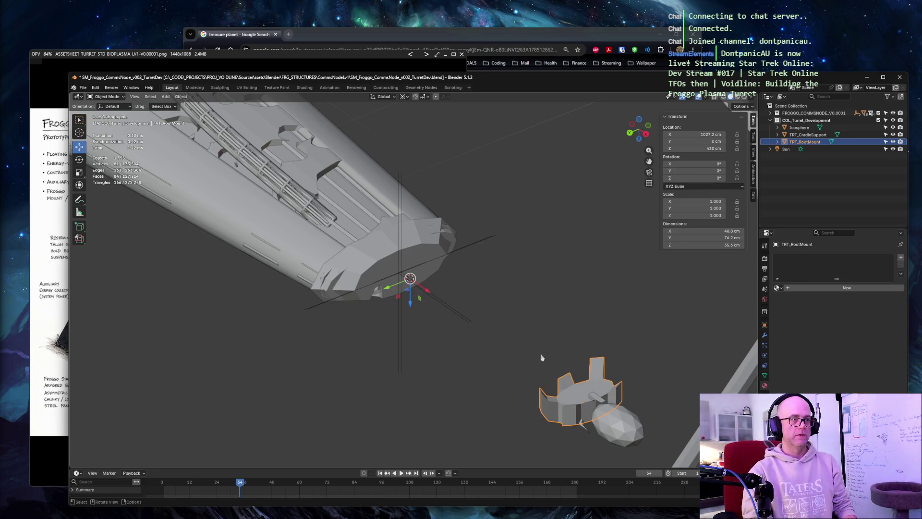
{"action": "left_click", "coordinate": [617, 300]}
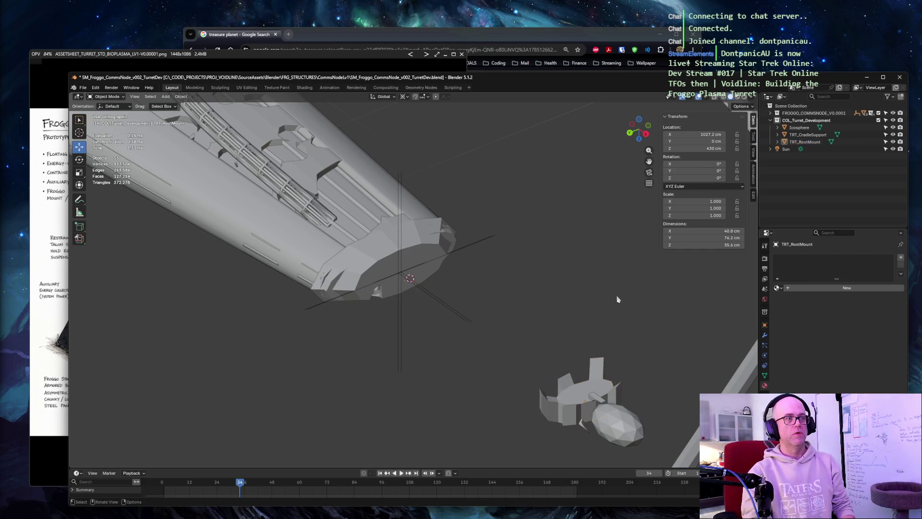
{"action": "key", "text": "ctrl+z"}
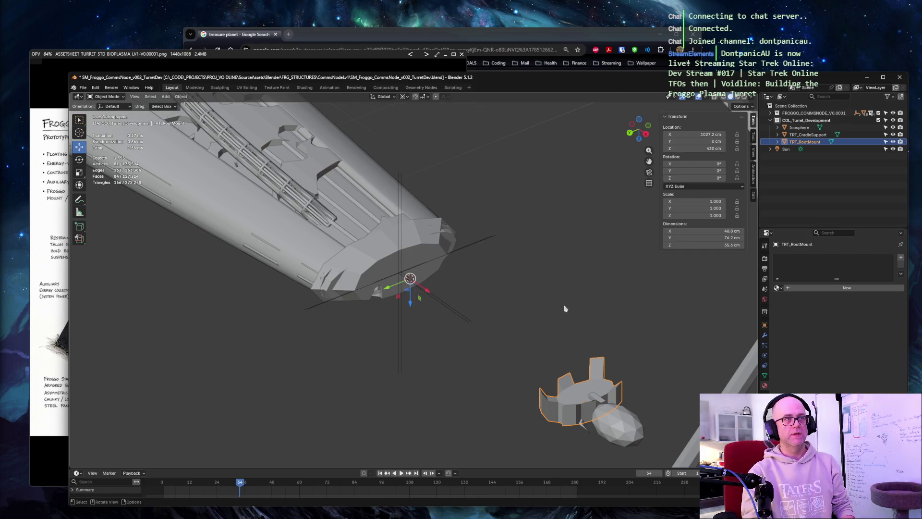
{"action": "key", "text": "ctrl+z"}
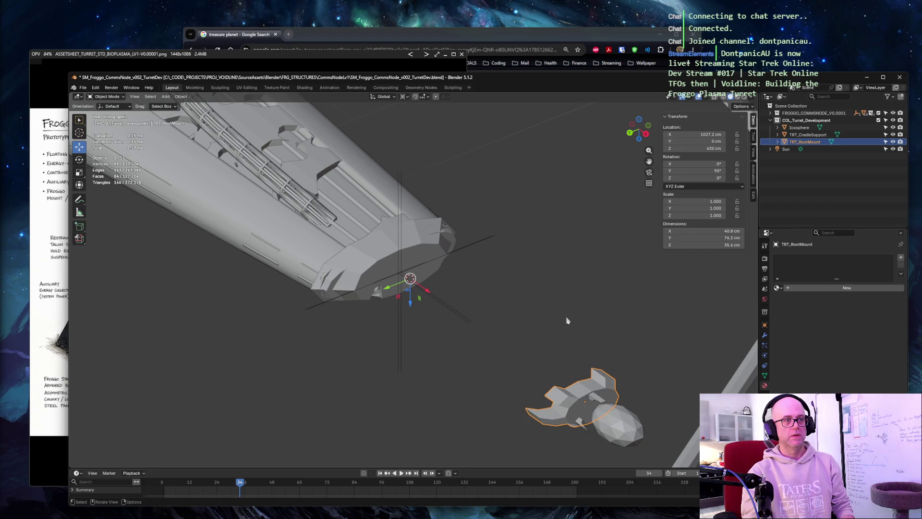
Set the root mount's Y rotation to 180° with Z at 0, then select the cradle support
{"action": "double_click", "coordinate": [695, 171]}
{"action": "type", "text": "180"}
{"action": "key", "text": "Return"}
{"action": "left_click_drag", "start_coordinate": [695, 171], "coordinate": [691, 171]}
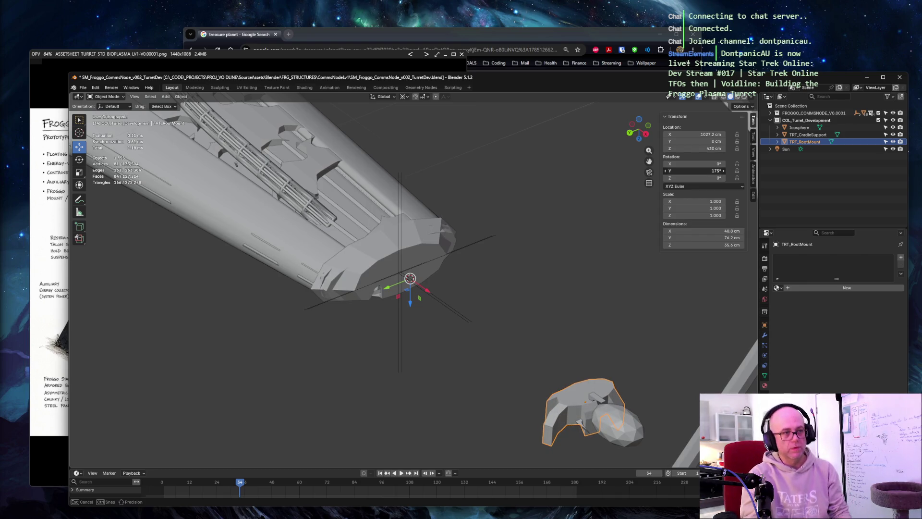
{"action": "mouse_move", "coordinate": [548, 217]}
{"action": "middle_mouse_down"}
{"action": "mouse_move", "coordinate": [576, 245]}
{"action": "mouse_move", "coordinate": [621, 229]}
{"action": "middle_mouse_up"}
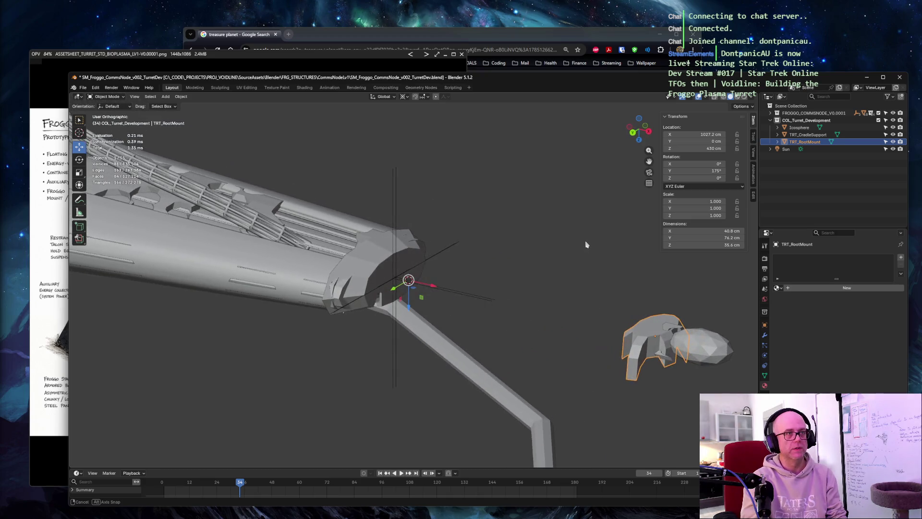
{"action": "type", "text": "180"}
{"action": "key", "text": "Tab"}
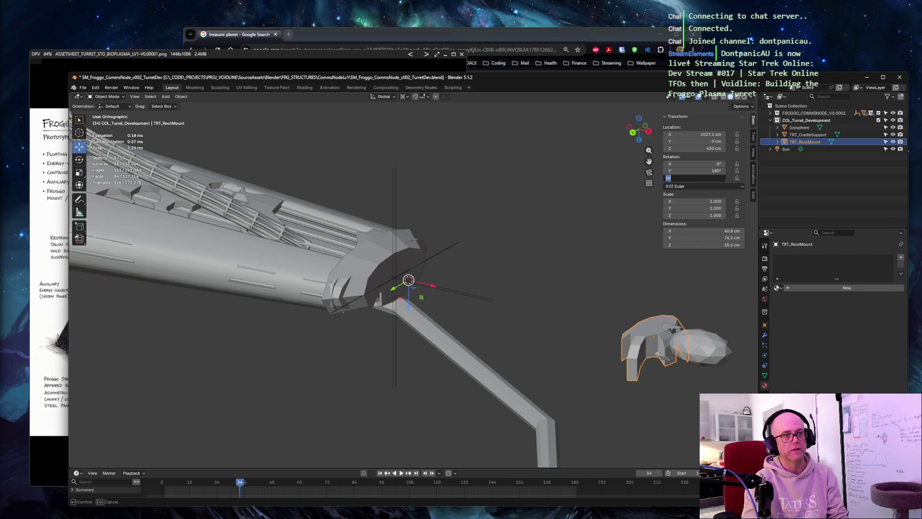
{"action": "key", "text": "Return"}
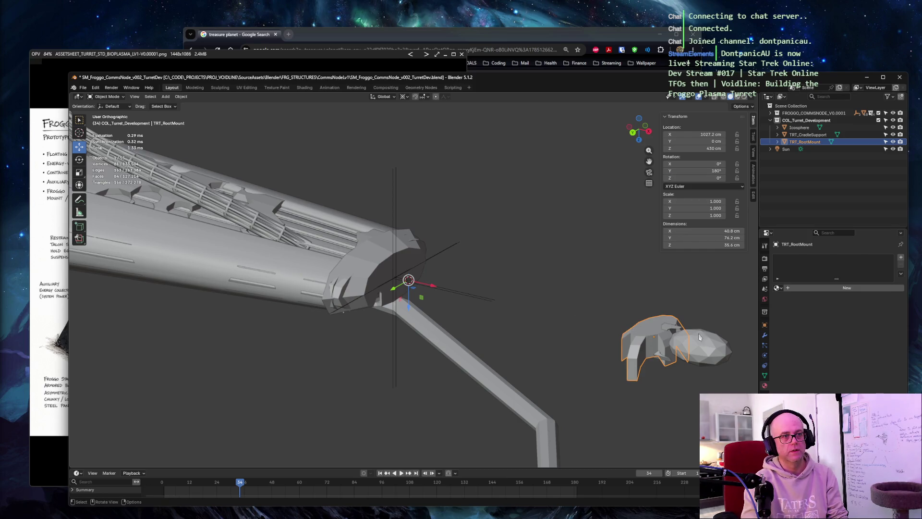
{"action": "left_click", "coordinate": [675, 332]}
{"action": "double_click", "coordinate": [709, 163]}
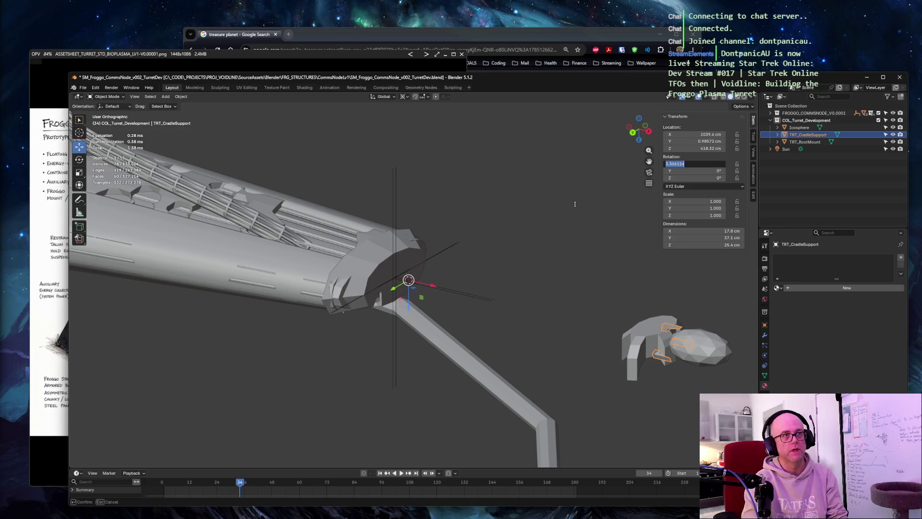
Set the cradle support's rotation to X 0, Y 90, Z 0 so its prongs stand upright
{"action": "key", "text": "Tab"}
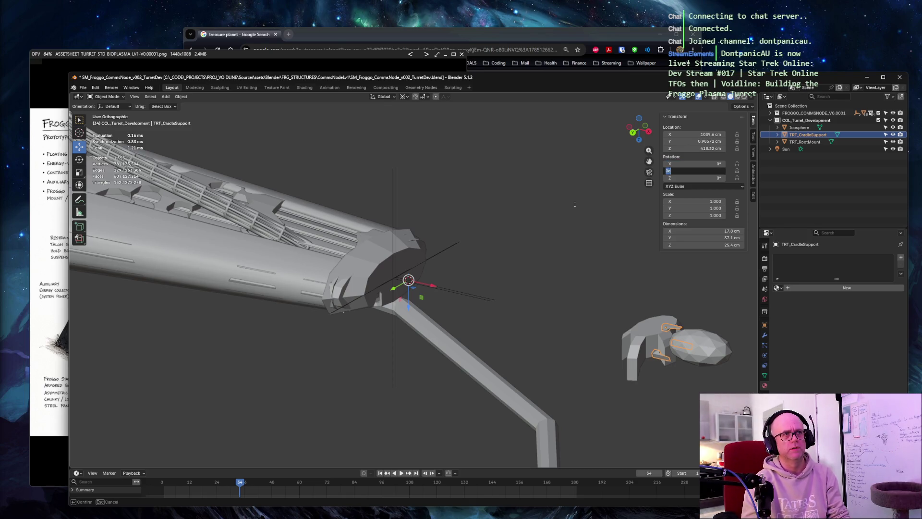
{"action": "type", "text": "180"}
{"action": "key", "text": "Tab"}
{"action": "key", "text": "shift+Tab"}
{"action": "key", "text": "Tab"}
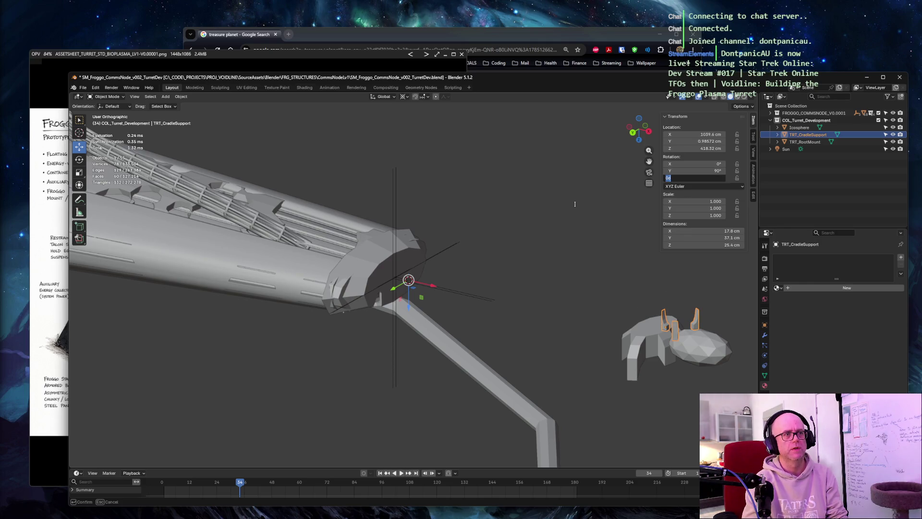
{"action": "key", "text": "Return"}
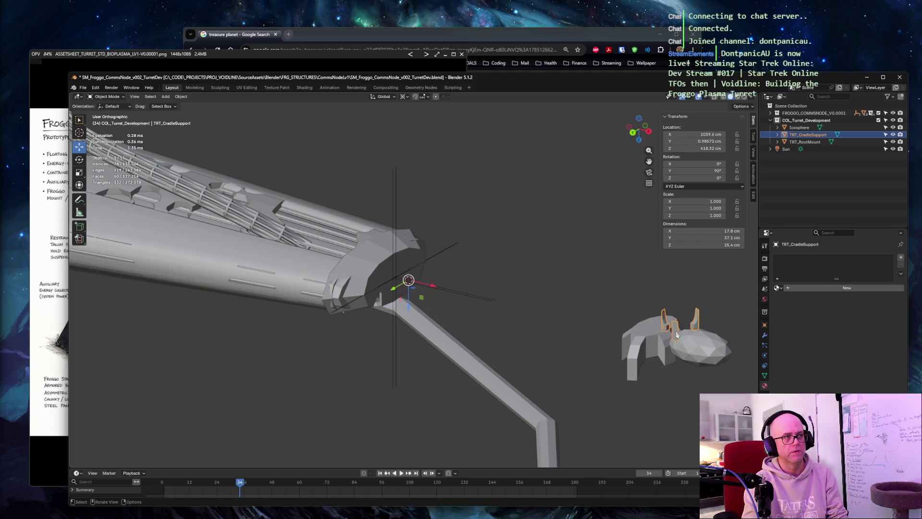
Slide the cradle support along X toward the turret body, to about X 1013.3 cm
{"action": "left_click_drag", "start_coordinate": [434, 287], "coordinate": [421, 286]}
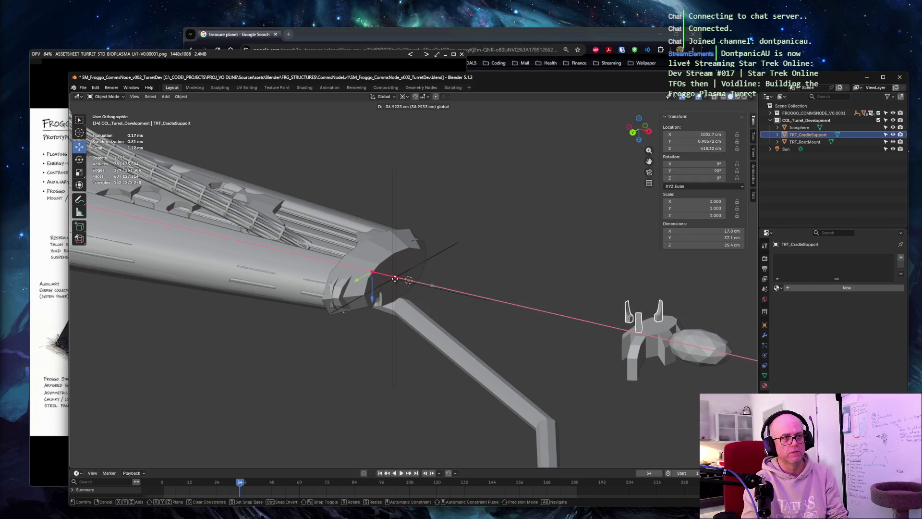
{"action": "mouse_move", "coordinate": [504, 238]}
{"action": "middle_mouse_down"}
{"action": "mouse_move", "coordinate": [544, 216]}
{"action": "mouse_move", "coordinate": [520, 210]}
{"action": "middle_mouse_up"}
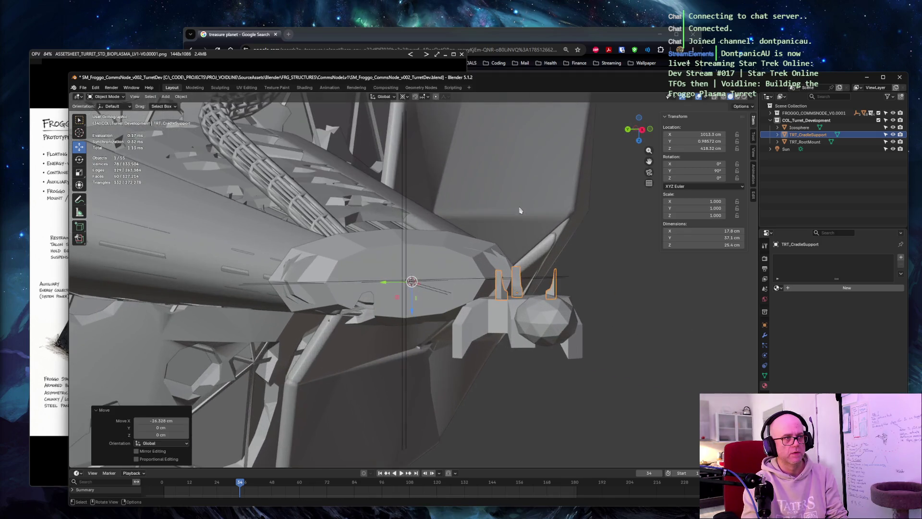
{"action": "key", "text": "KP_3"}
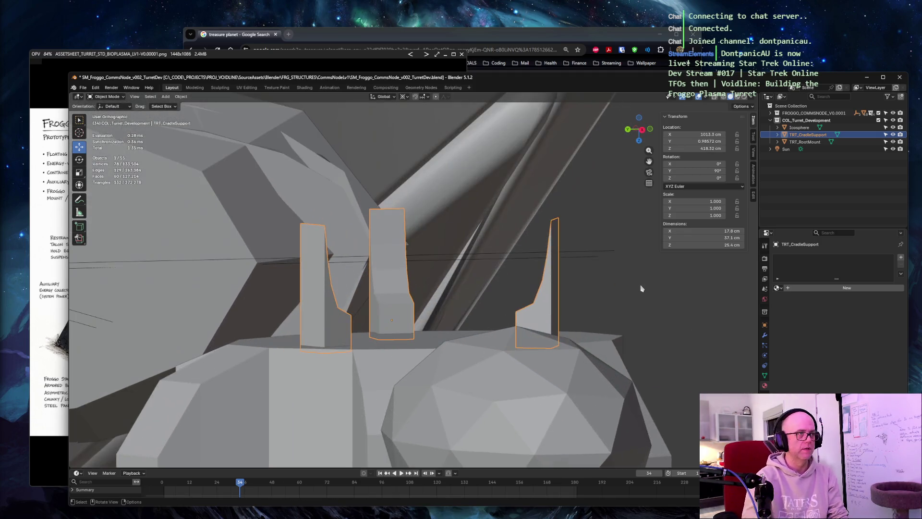
{"action": "scroll", "coordinate": [497, 315], "scroll_direction": "up", "scroll_amount": 4}
{"action": "mouse_move", "coordinate": [582, 232]}
{"action": "middle_mouse_down"}
{"action": "mouse_move", "coordinate": [612, 265]}
{"action": "mouse_move", "coordinate": [533, 274]}
{"action": "middle_mouse_up"}
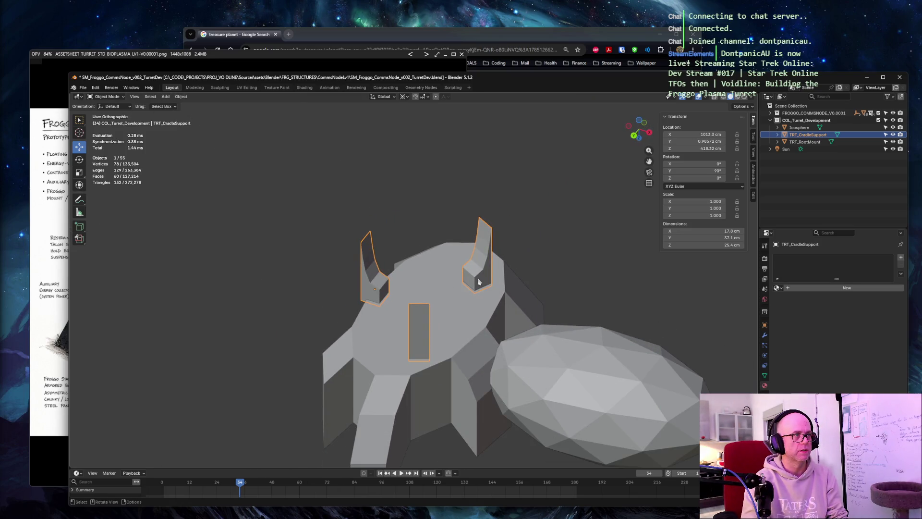
{"action": "scroll", "coordinate": [479, 281], "scroll_direction": "down", "scroll_amount": 5}
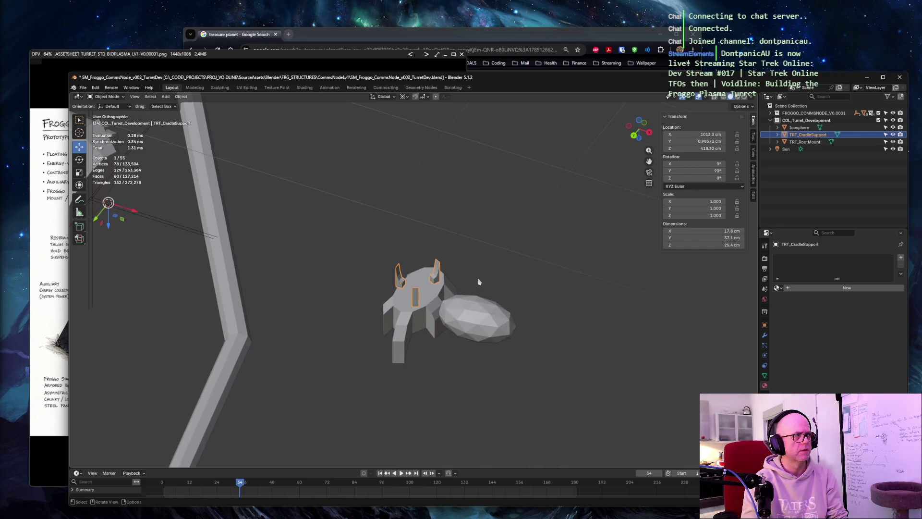
Snap the 3D cursor to the cradle support and nudge it about 1.8 cm along X to 1015.3 cm
{"action": "key", "text": "shift+s"}
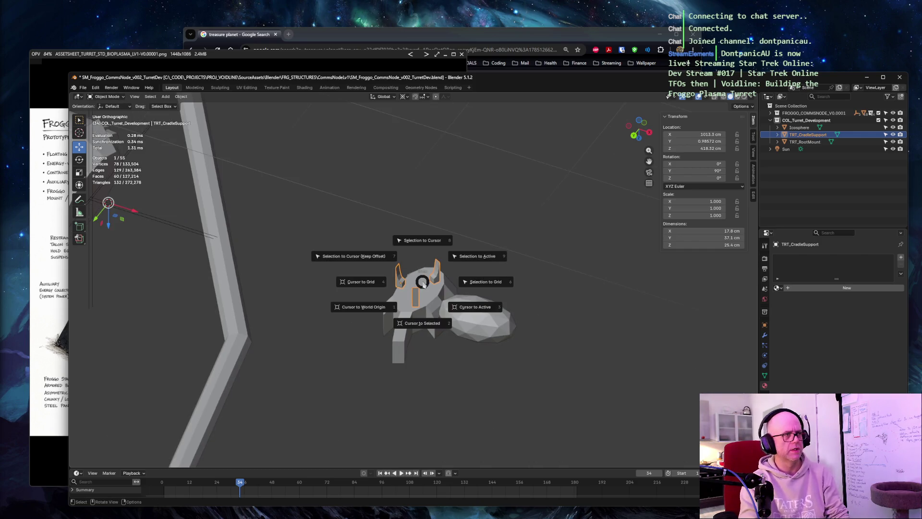
{"action": "left_click", "coordinate": [422, 324]}
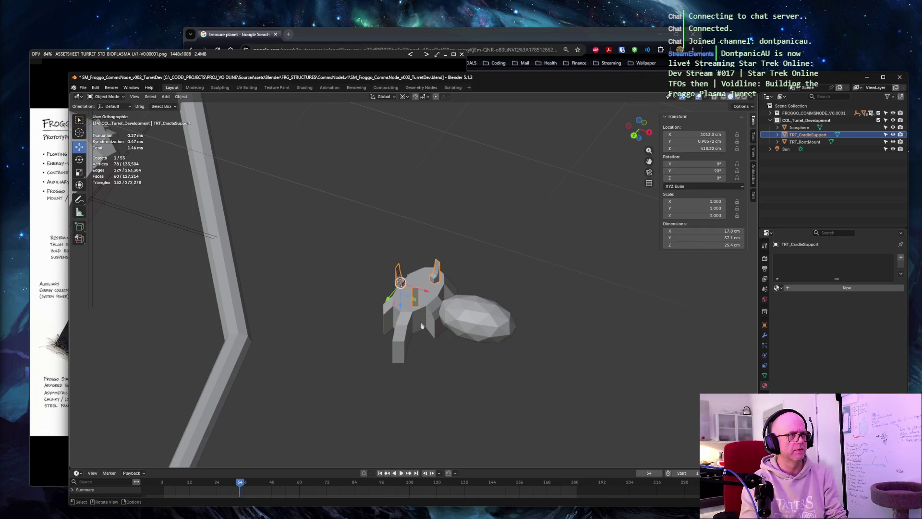
{"action": "key", "text": "g"}
{"action": "key", "text": "x"}
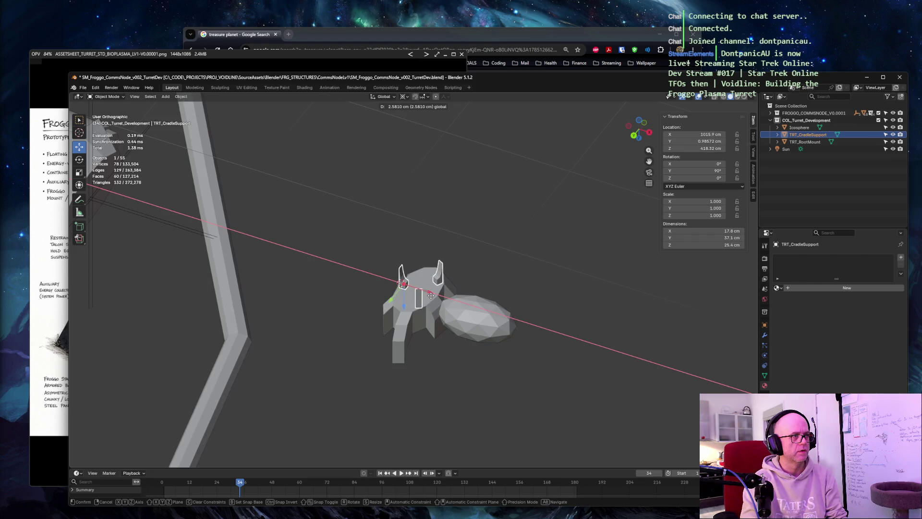
{"action": "left_click", "coordinate": [429, 294]}
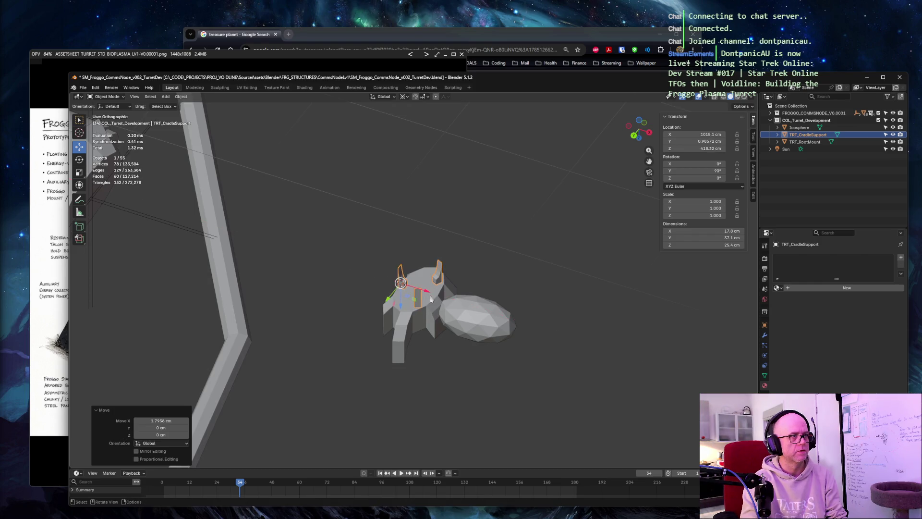
{"action": "scroll", "coordinate": [428, 288], "scroll_direction": "up", "scroll_amount": 3}
{"action": "scroll", "coordinate": [394, 206], "scroll_direction": "up", "scroll_amount": 2}
Select the root mount and snap the 3D cursor to its centre
{"action": "mouse_move", "coordinate": [394, 206]}
{"action": "middle_mouse_down"}
{"action": "mouse_move", "coordinate": [410, 205]}
{"action": "mouse_move", "coordinate": [296, 227]}
{"action": "mouse_move", "coordinate": [331, 253]}
{"action": "middle_mouse_up"}
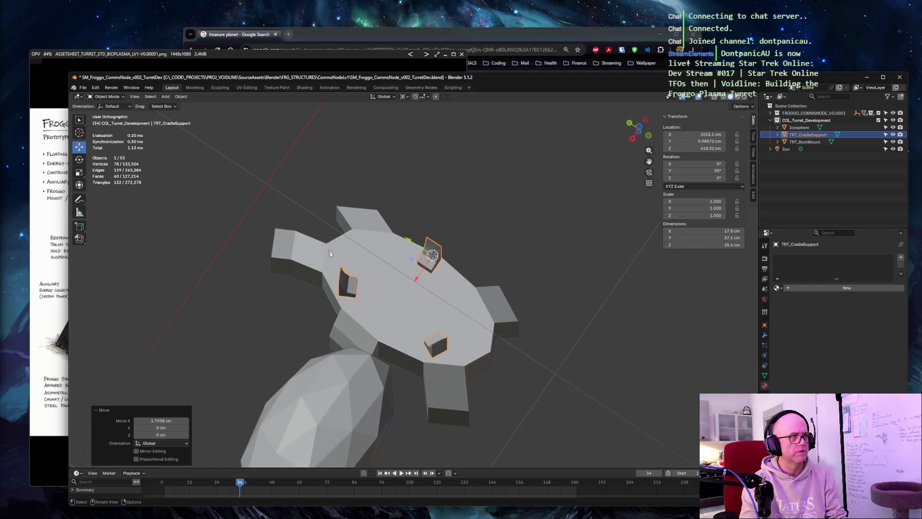
{"action": "left_click", "coordinate": [416, 278]}
{"action": "key", "text": "shift+s"}
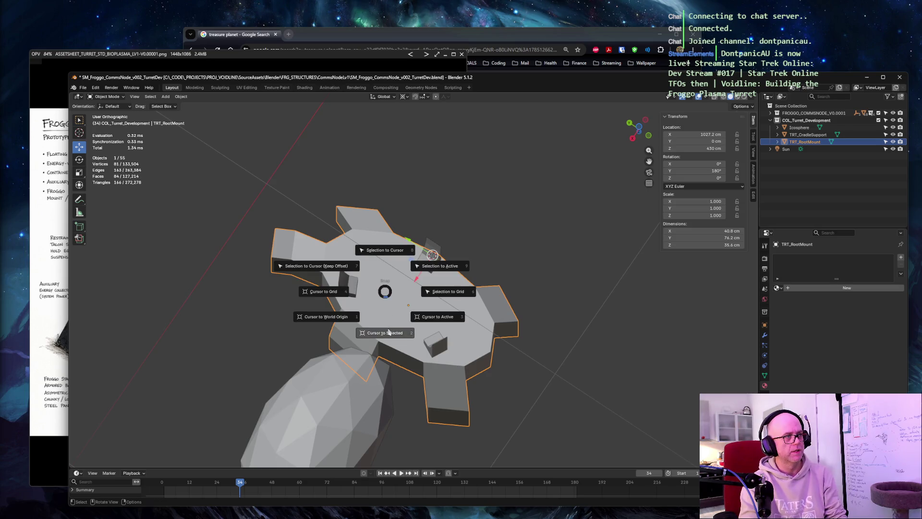
{"action": "left_click", "coordinate": [386, 332]}
{"action": "mouse_move", "coordinate": [391, 330]}
{"action": "middle_mouse_down"}
{"action": "mouse_move", "coordinate": [584, 178]}
{"action": "mouse_move", "coordinate": [606, 193]}
{"action": "middle_mouse_up"}
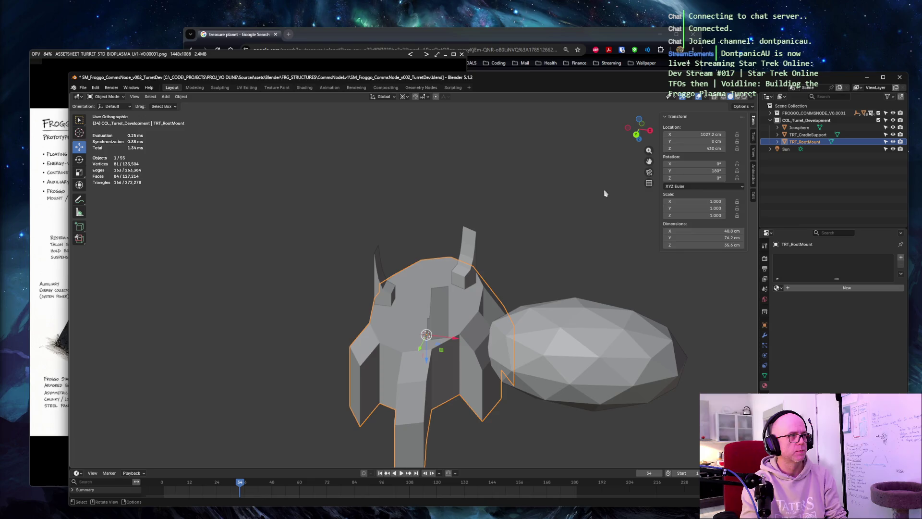
Rotate the egg icosphere 90° on Y so it stands upright beside the turret body
{"action": "left_click", "coordinate": [532, 315]}
{"action": "double_click", "coordinate": [696, 171]}
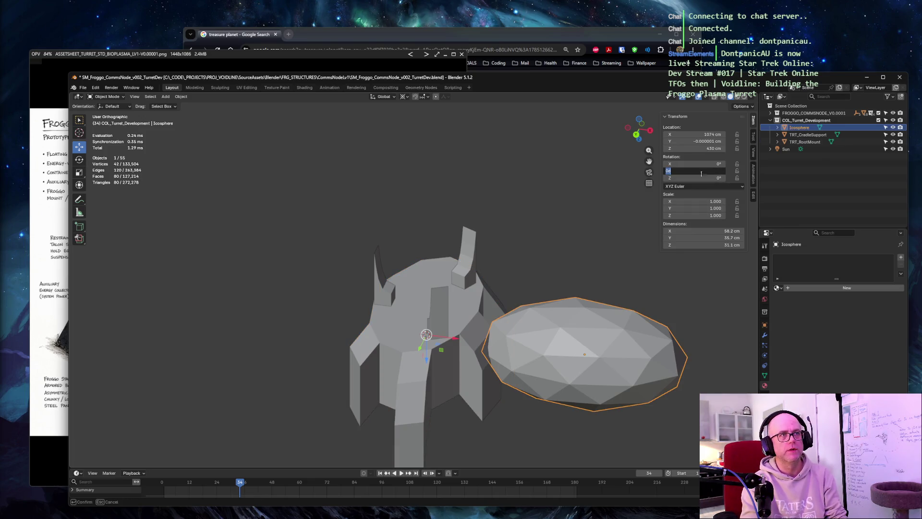
{"action": "type", "text": "90"}
{"action": "key", "text": "Return"}
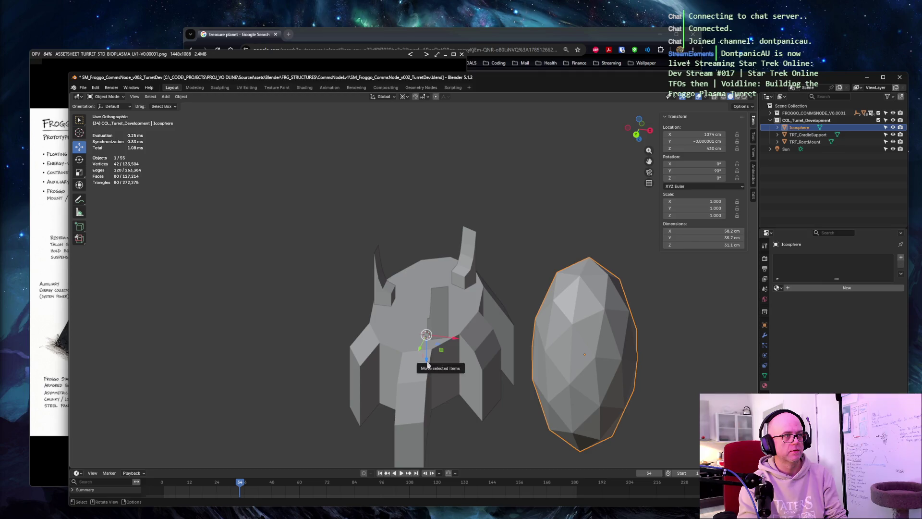
Move the 3D cursor off the root mount and reselect the icosphere for cursor snapping
{"action": "left_click", "coordinate": [526, 173]}
{"action": "key", "text": "shift+s"}
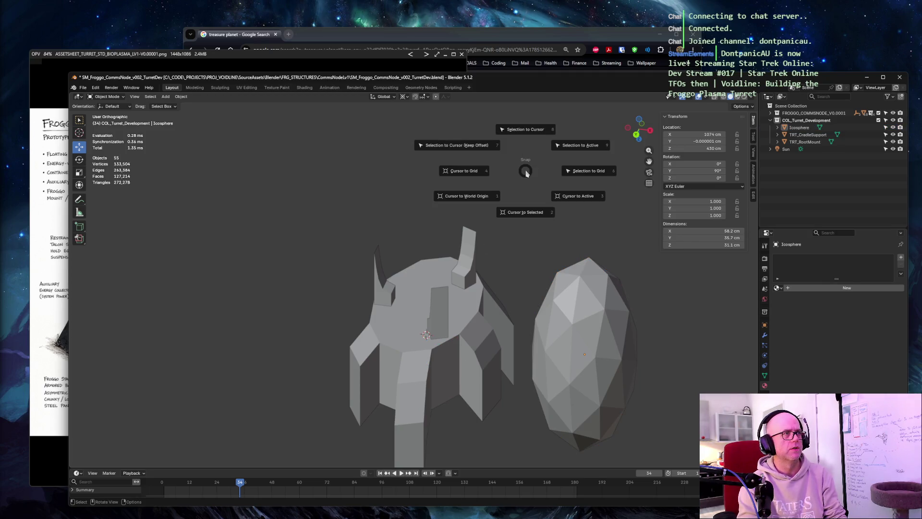
{"action": "left_click", "coordinate": [464, 171]}
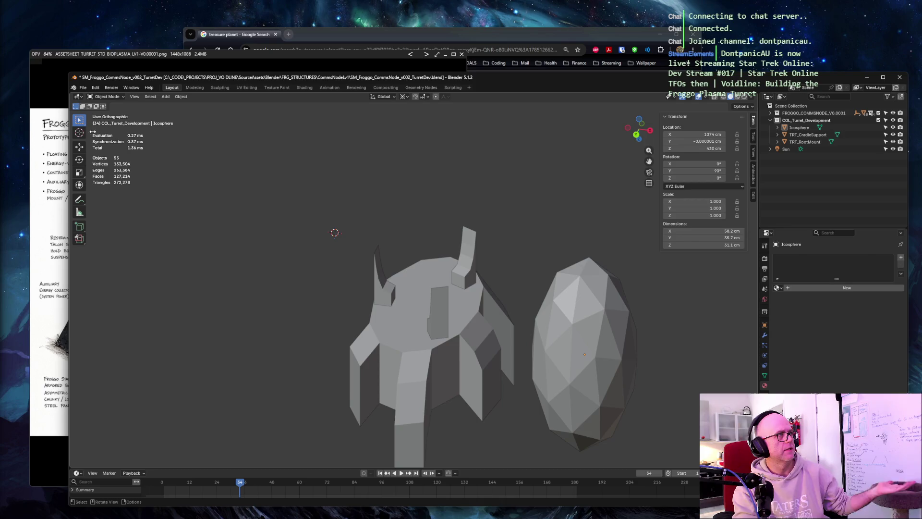
{"action": "left_click", "coordinate": [574, 348]}
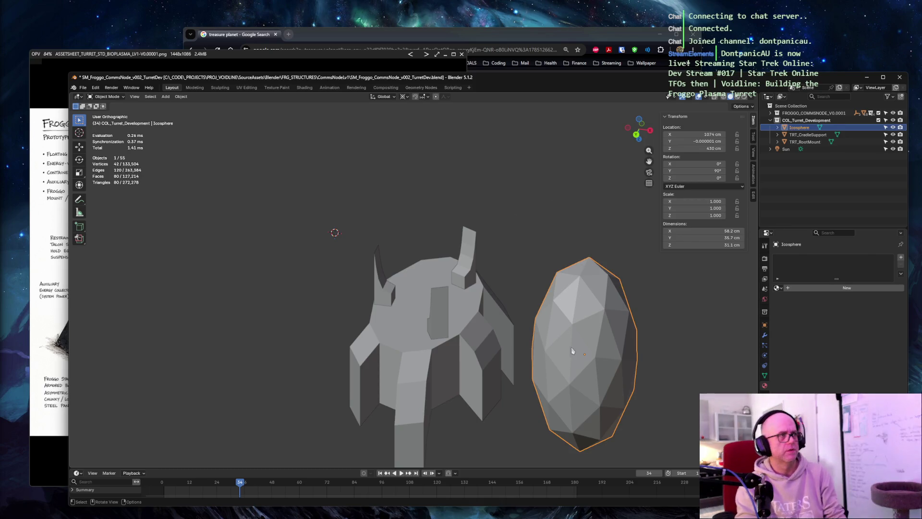
{"action": "left_click", "coordinate": [413, 325]}
{"action": "left_click", "coordinate": [290, 165]}
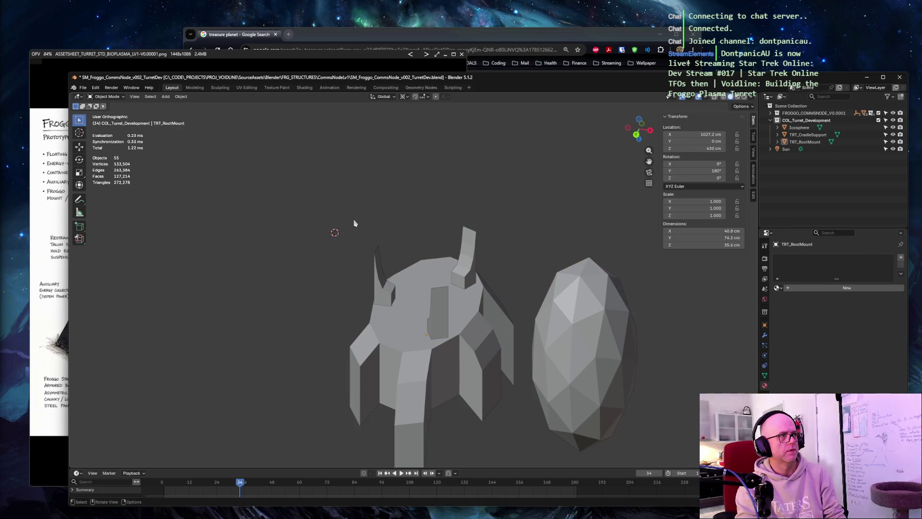
{"action": "left_click", "coordinate": [540, 342]}
{"action": "key", "text": "ctrl+alt+x"}
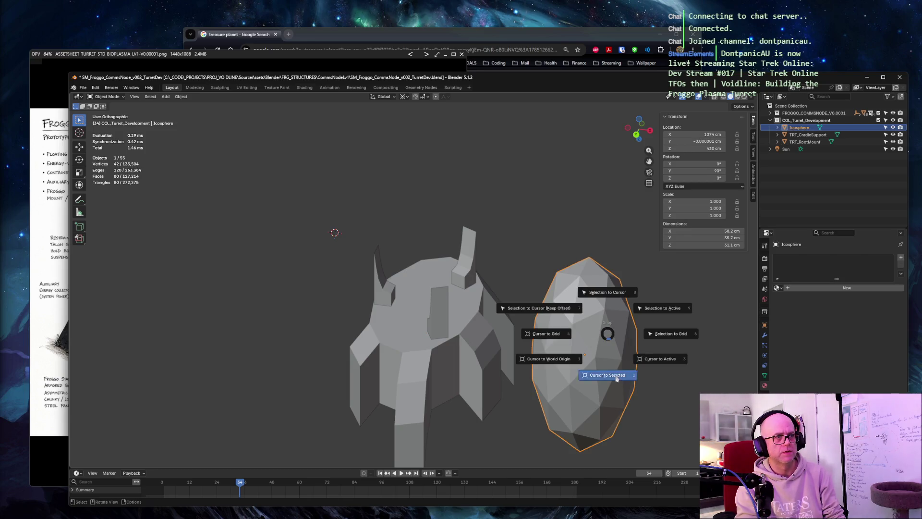
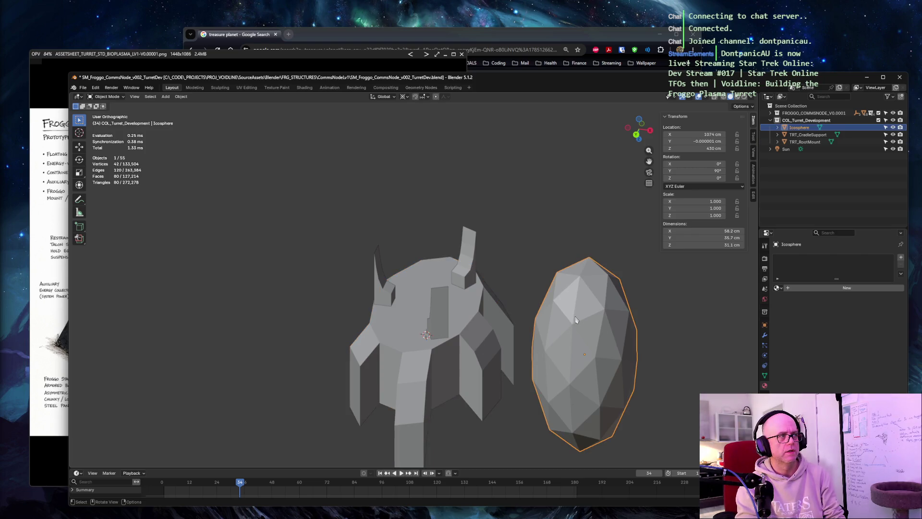
{"action": "scroll", "coordinate": [523, 216], "scroll_direction": "down", "scroll_amount": 8}
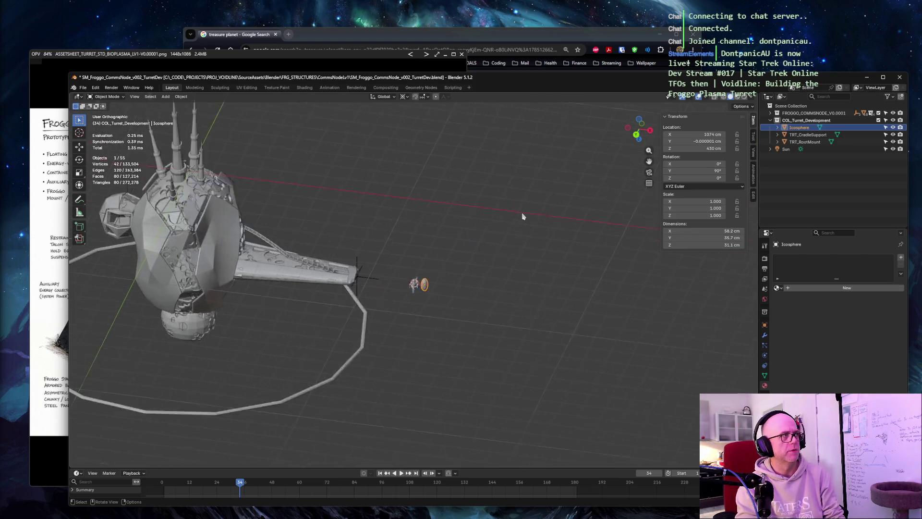
Switch between the Move and 3D cursor tools while orbiting around the egg and base
{"action": "left_click", "coordinate": [80, 147]}
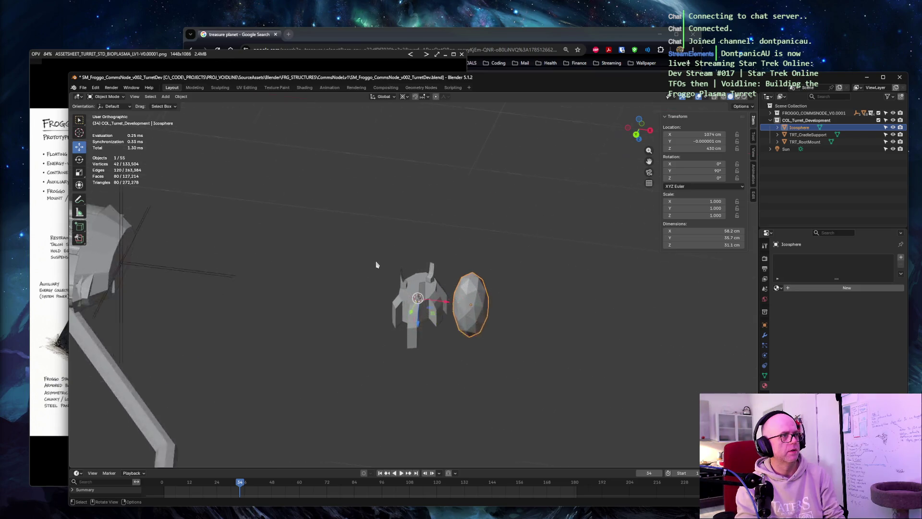
{"action": "scroll", "coordinate": [378, 264], "scroll_direction": "up", "scroll_amount": 8}
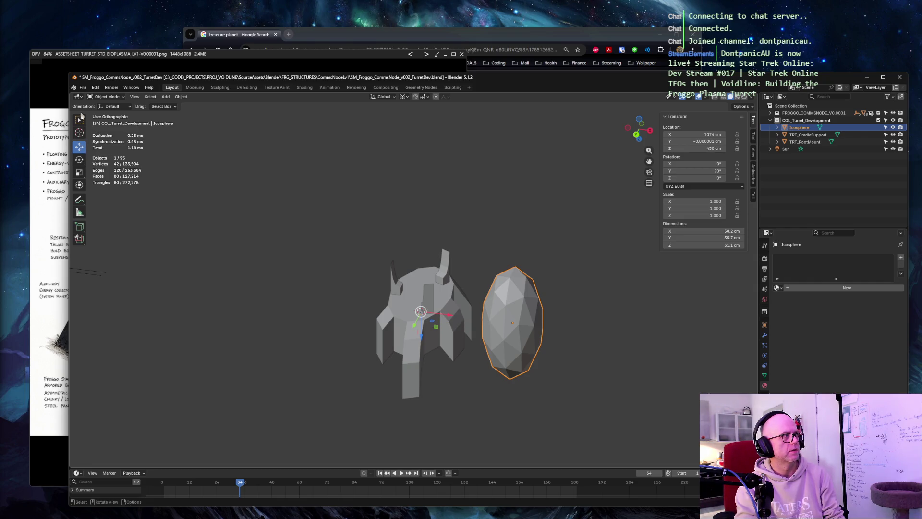
{"action": "left_click", "coordinate": [80, 134]}
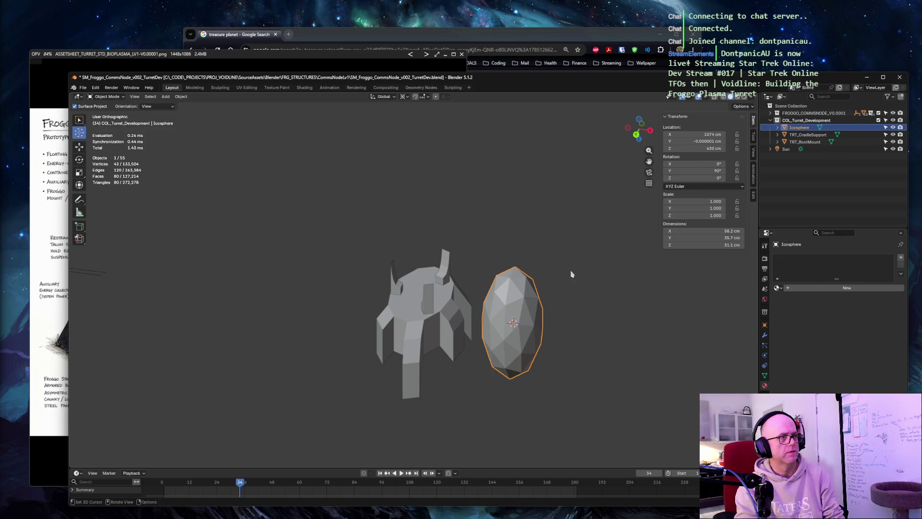
{"action": "middle_click_drag", "start_coordinate": [571, 274], "coordinate": [570, 281]}
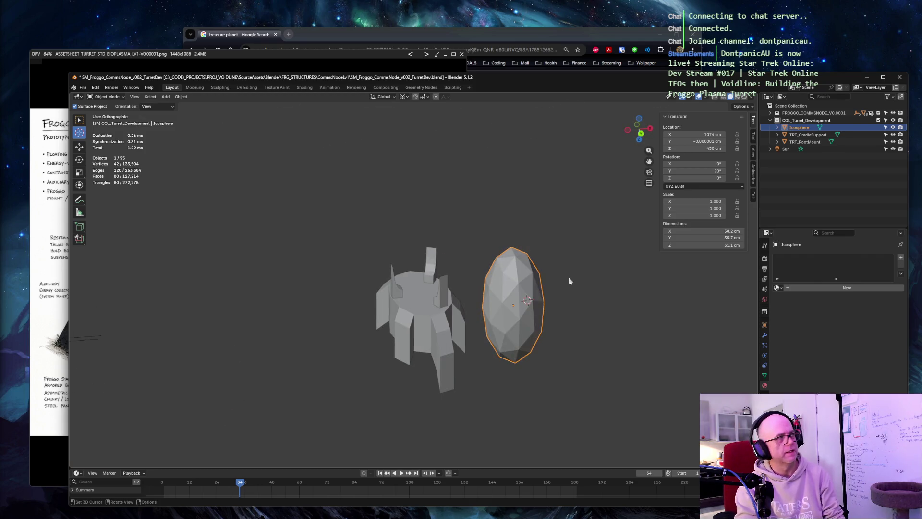
{"action": "left_click", "coordinate": [80, 146]}
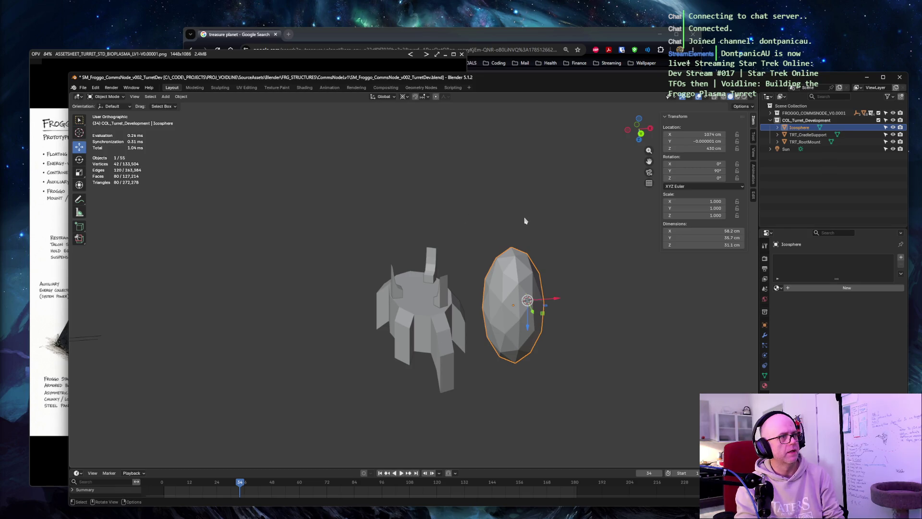
Snap the 3D cursor onto the icosphere egg and slide it along X onto the cradle base
{"action": "key", "text": "shift+s"}
{"action": "left_click", "coordinate": [528, 258]}
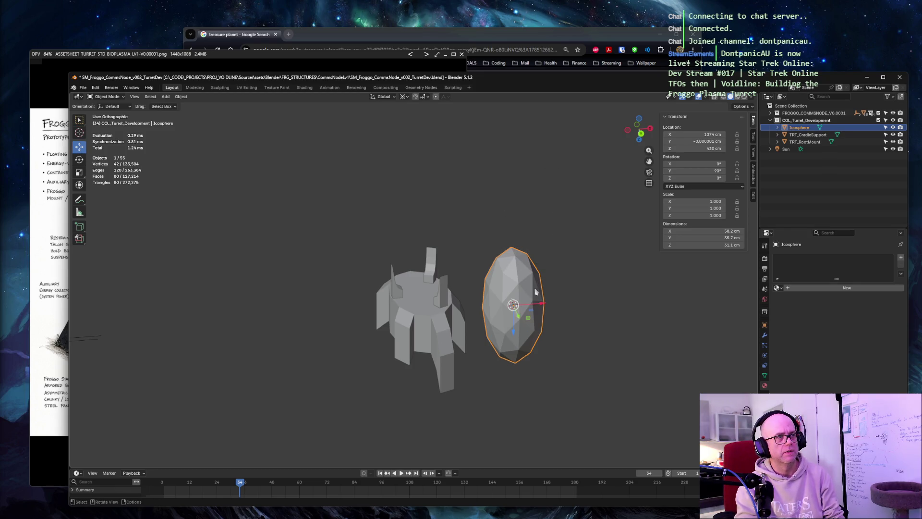
{"action": "left_click_drag", "start_coordinate": [543, 305], "coordinate": [415, 324]}
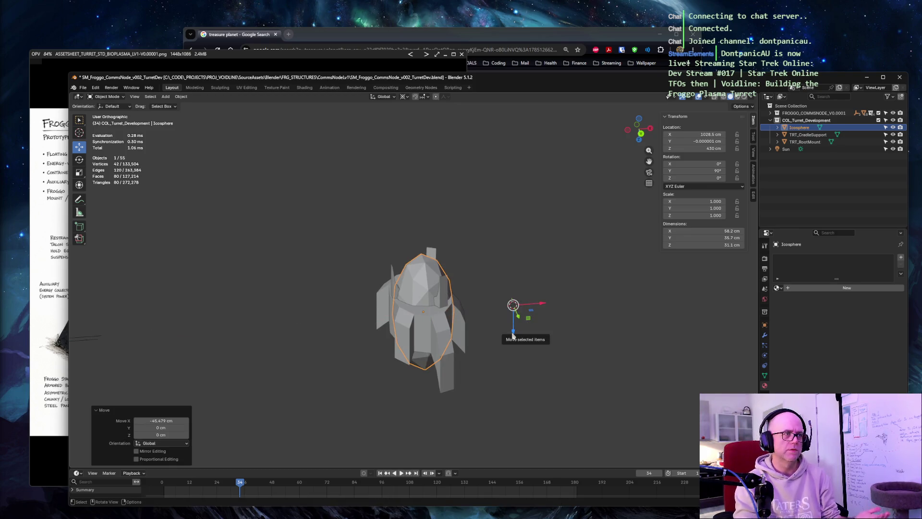
Lower the egg along Z so it nestles between the cradle prongs, checking from above
{"action": "left_click_drag", "start_coordinate": [513, 335], "coordinate": [513, 238]}
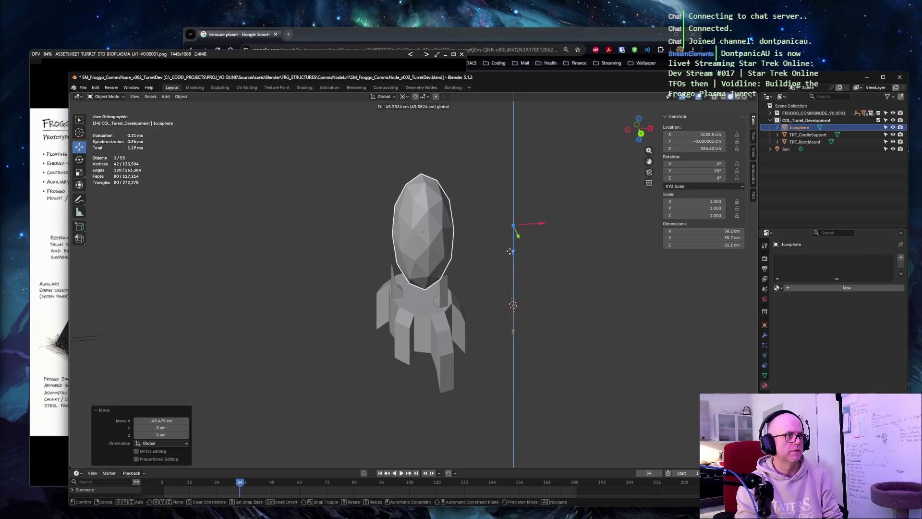
{"action": "mouse_move", "coordinate": [618, 258]}
{"action": "middle_mouse_down"}
{"action": "mouse_move", "coordinate": [503, 245]}
{"action": "mouse_move", "coordinate": [340, 401]}
{"action": "mouse_move", "coordinate": [593, 239]}
{"action": "middle_mouse_up"}
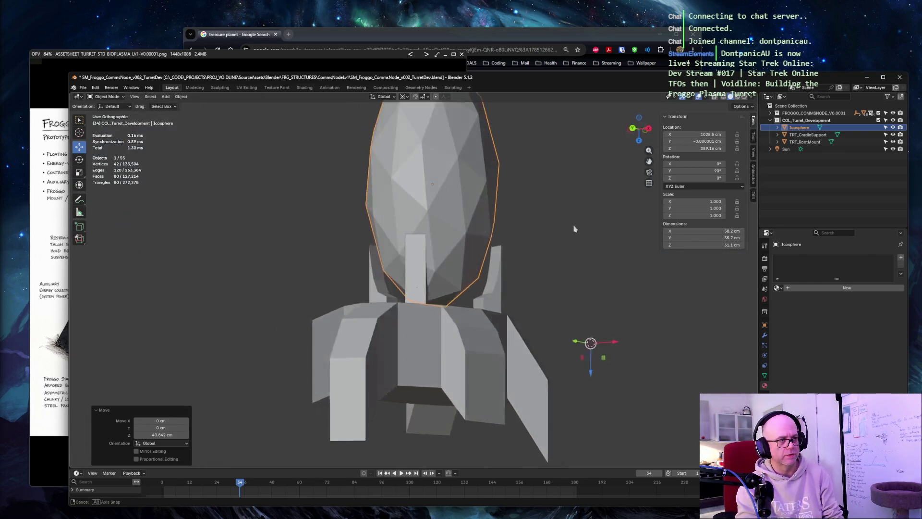
{"action": "mouse_move", "coordinate": [521, 402]}
{"action": "middle_mouse_down"}
{"action": "mouse_move", "coordinate": [562, 217]}
{"action": "mouse_move", "coordinate": [464, 331]}
{"action": "mouse_move", "coordinate": [334, 238]}
{"action": "middle_mouse_up"}
Reselect the egg, frame the view on it and orbit out to inspect the whole turret
{"action": "left_click", "coordinate": [463, 330]}
{"action": "left_click", "coordinate": [335, 237]}
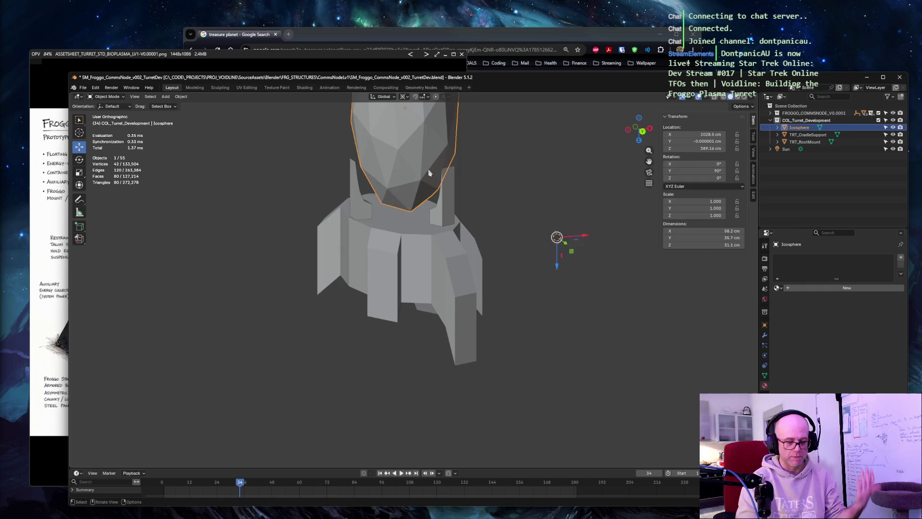
{"action": "key", "text": "KP_Decimal"}
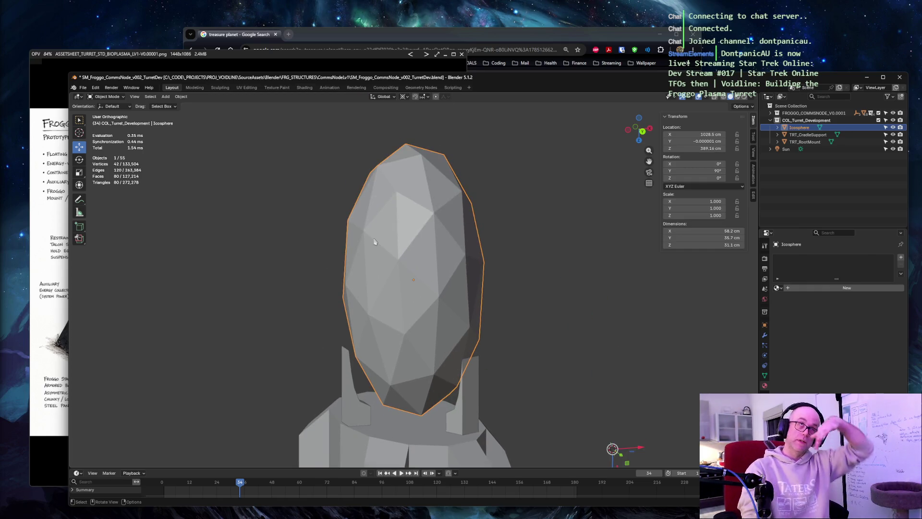
{"action": "middle_click_drag", "start_coordinate": [345, 273], "coordinate": [325, 278]}
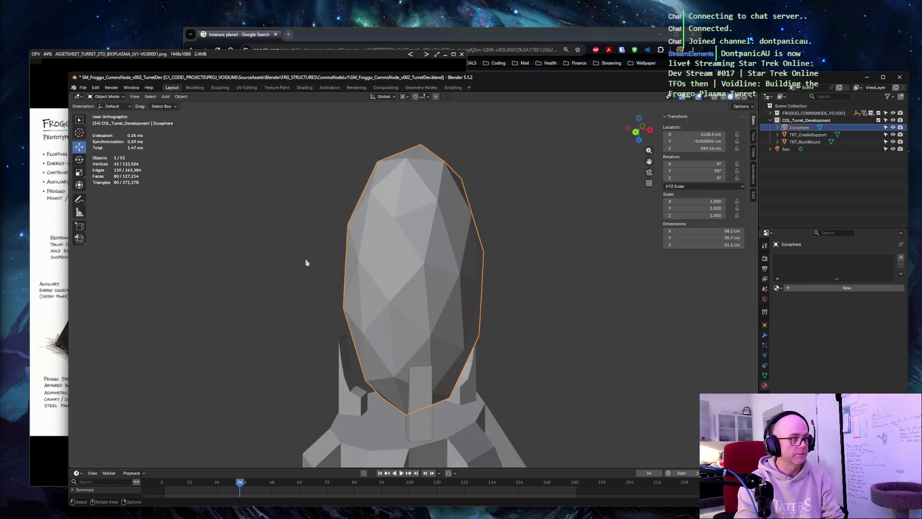
{"action": "scroll", "coordinate": [304, 282], "scroll_direction": "down", "scroll_amount": 4}
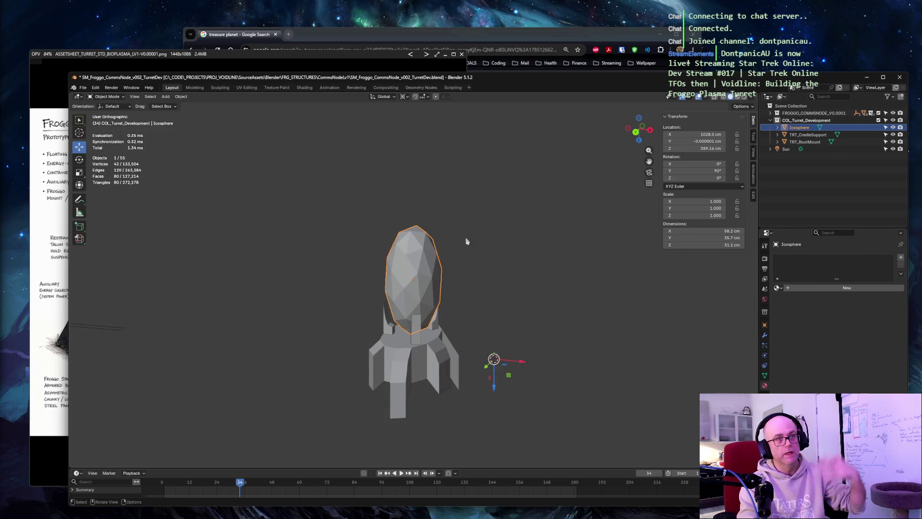
Select the root mount, cradle support and egg, then collapse the COL_Turret_Development collection
{"action": "left_click", "coordinate": [801, 120]}
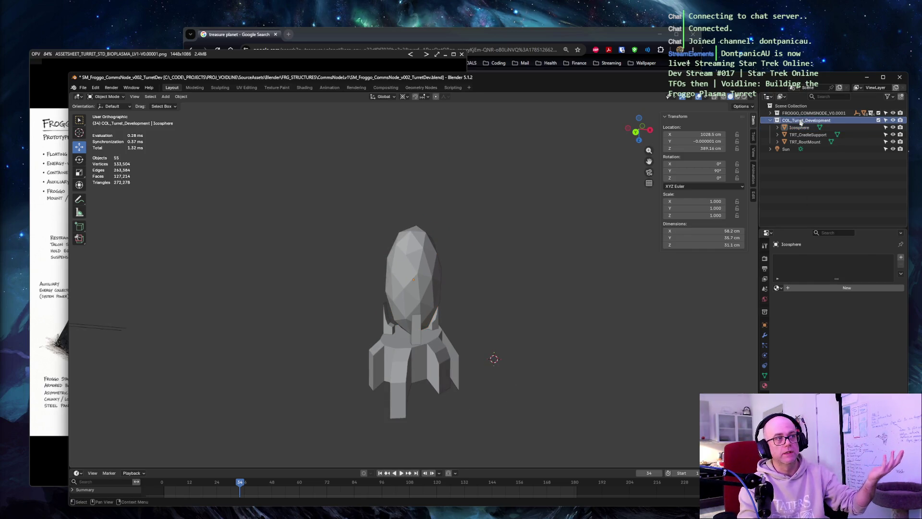
{"action": "left_click", "coordinate": [806, 142]}
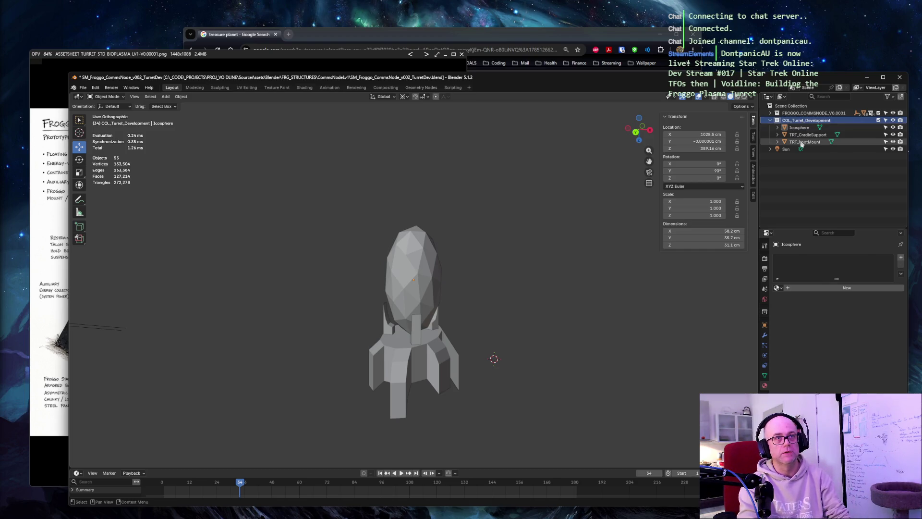
{"action": "left_click", "coordinate": [803, 137], "text": "ctrl"}
{"action": "left_click", "coordinate": [800, 127], "text": "ctrl"}
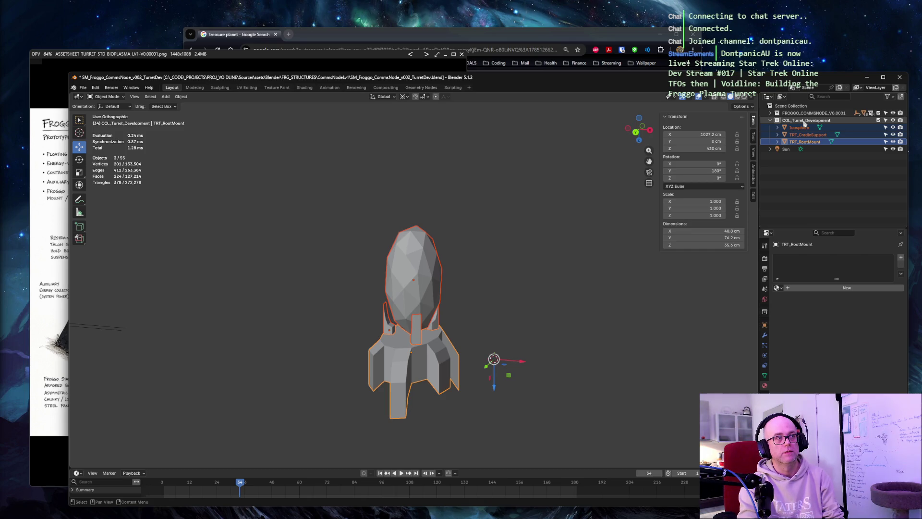
{"action": "left_click", "coordinate": [770, 122]}
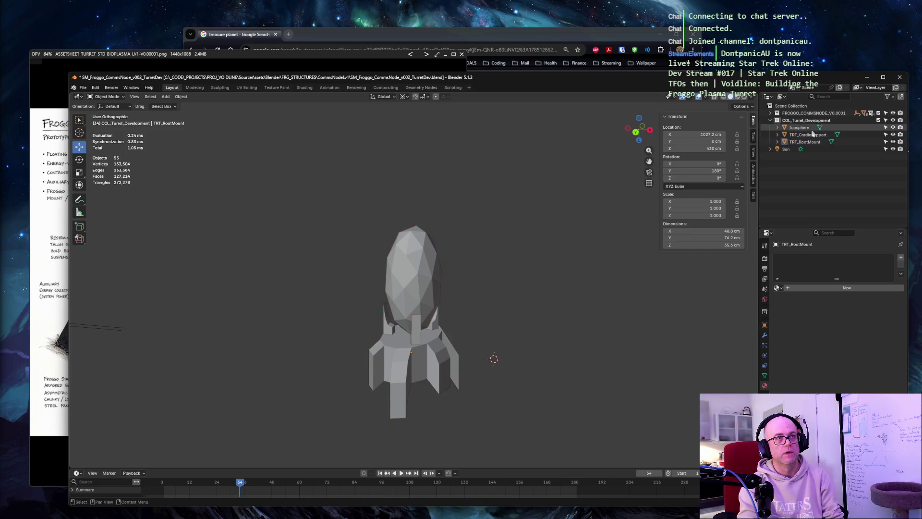
{"action": "left_click", "coordinate": [800, 121]}
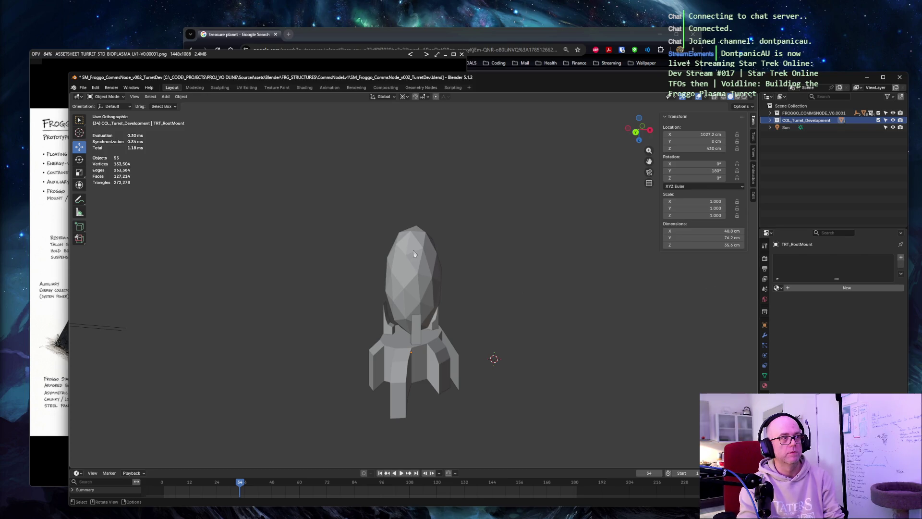
{"action": "left_click", "coordinate": [807, 113]}
Test-spin the root mount around Y and confirm its rotation stays at 180°
{"action": "left_click", "coordinate": [800, 121]}
{"action": "left_click_drag", "start_coordinate": [713, 171], "coordinate": [720, 171]}
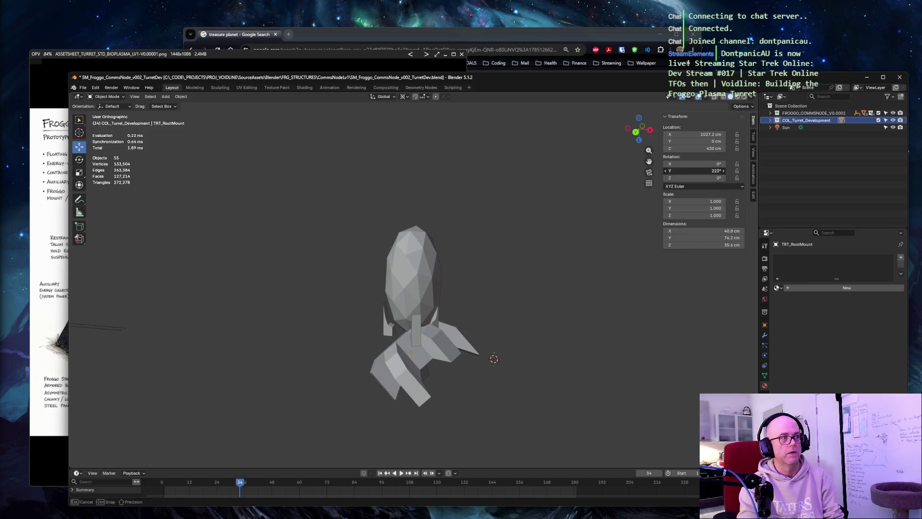
{"action": "type", "text": "180"}
{"action": "key", "text": "Return"}
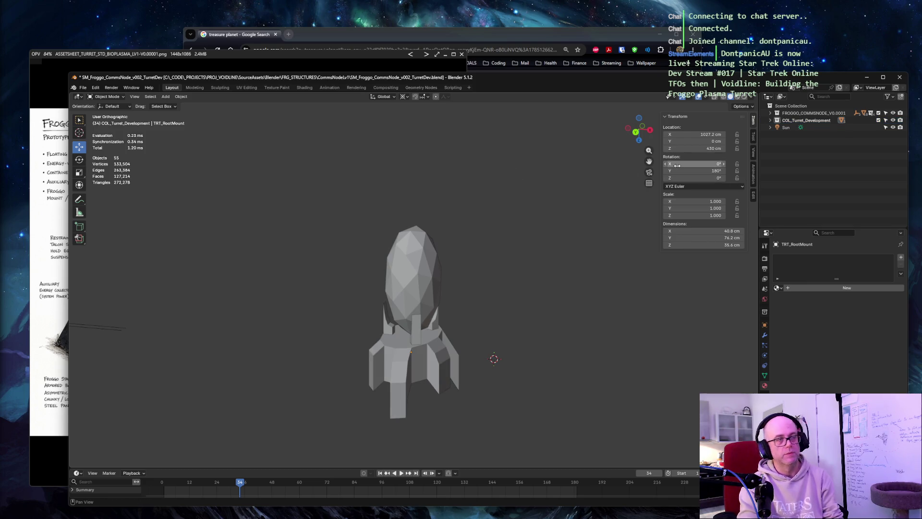
Inspect the cradle prongs up close and expand the turret collection to list its three objects
{"action": "mouse_move", "coordinate": [504, 217]}
{"action": "middle_mouse_down"}
{"action": "mouse_move", "coordinate": [462, 188]}
{"action": "mouse_move", "coordinate": [527, 199]}
{"action": "middle_mouse_up"}
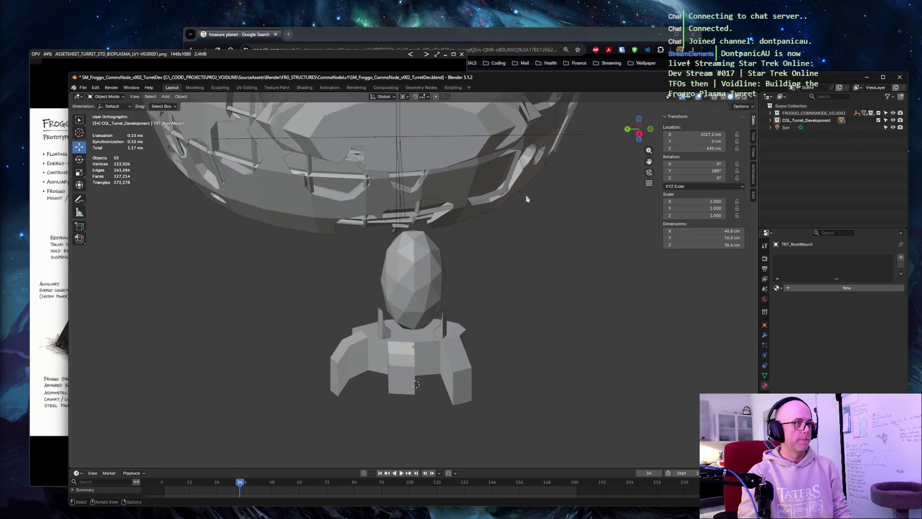
{"action": "scroll", "coordinate": [525, 213], "scroll_direction": "up", "scroll_amount": 3}
{"action": "scroll", "coordinate": [517, 248], "scroll_direction": "up", "scroll_amount": 3}
{"action": "middle_click_drag", "start_coordinate": [518, 249], "coordinate": [575, 246]}
{"action": "left_click", "coordinate": [367, 410]}
{"action": "scroll", "coordinate": [339, 419], "scroll_direction": "up", "scroll_amount": 3}
{"action": "mouse_move", "coordinate": [345, 404]}
{"action": "middle_mouse_down"}
{"action": "mouse_move", "coordinate": [463, 258]}
{"action": "mouse_move", "coordinate": [280, 303]}
{"action": "middle_mouse_up"}
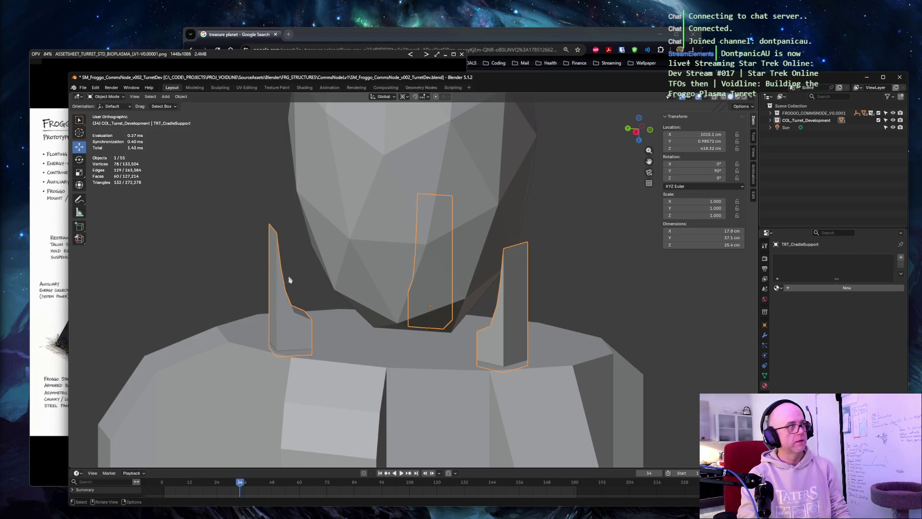
{"action": "mouse_move", "coordinate": [290, 280]}
{"action": "middle_mouse_down"}
{"action": "mouse_move", "coordinate": [333, 211]}
{"action": "mouse_move", "coordinate": [375, 216]}
{"action": "middle_mouse_up"}
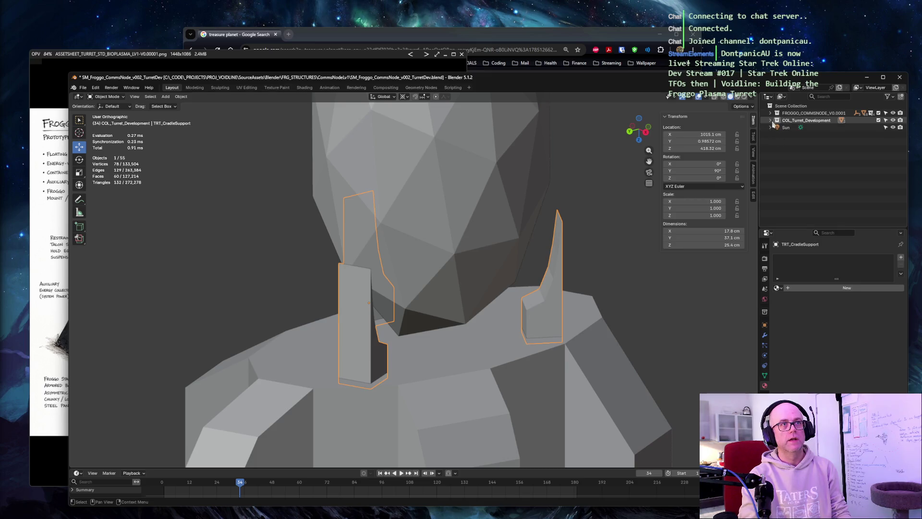
{"action": "left_click", "coordinate": [777, 120]}
{"action": "middle_click_drag", "start_coordinate": [562, 191], "coordinate": [370, 122]}
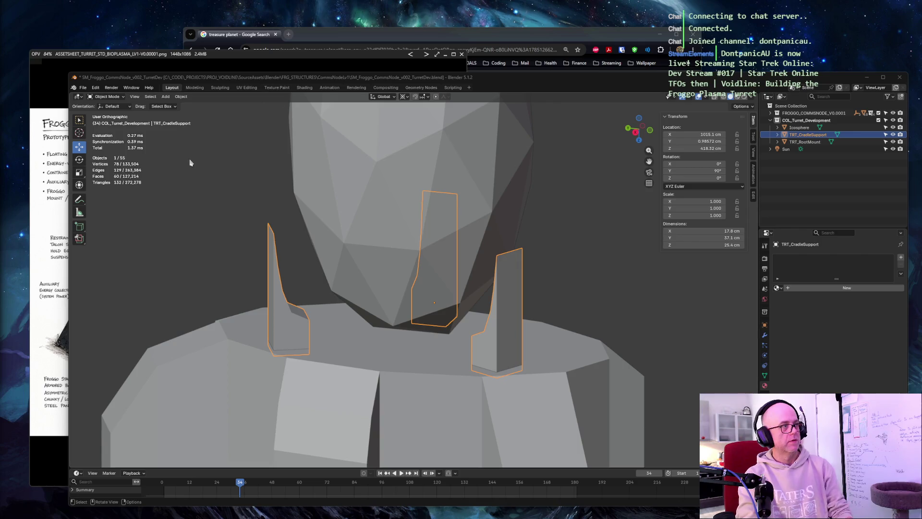
Capture a screenshot of the Blender viewport and bring the turret concept art forward
{"action": "key", "text": "super+shift+s"}
{"action": "left_click_drag", "start_coordinate": [48, 54], "coordinate": [912, 516]}
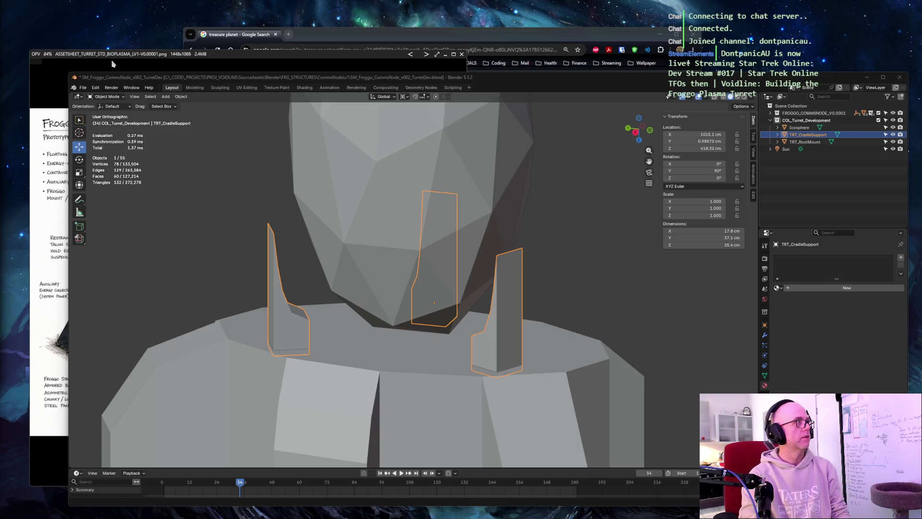
{"action": "left_click", "coordinate": [113, 62]}
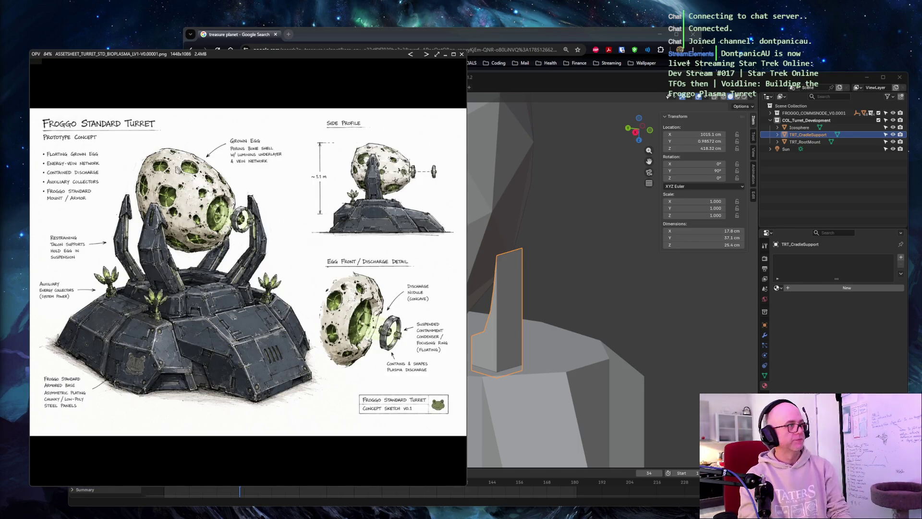
Snip the talon support from the concept art, then return to the Blender scene
{"action": "key", "text": "super+shift+s"}
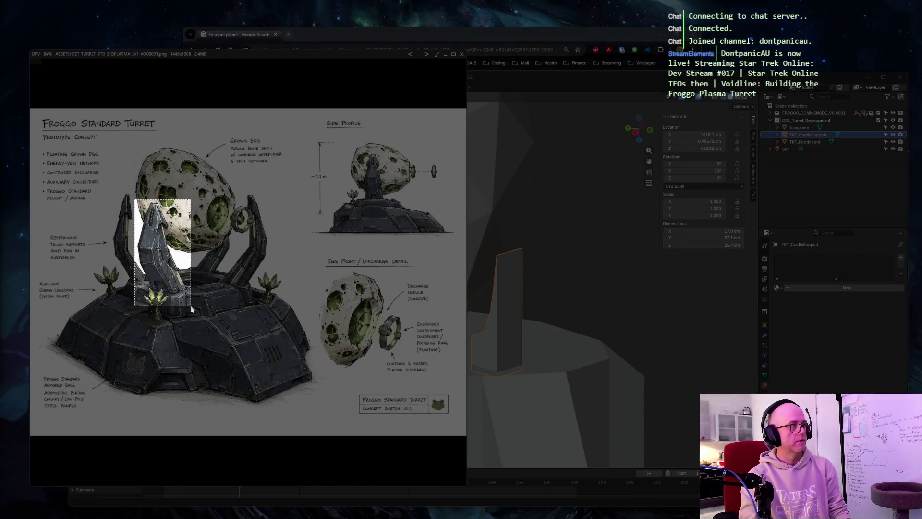
{"action": "left_click_drag", "start_coordinate": [132, 197], "coordinate": [196, 313]}
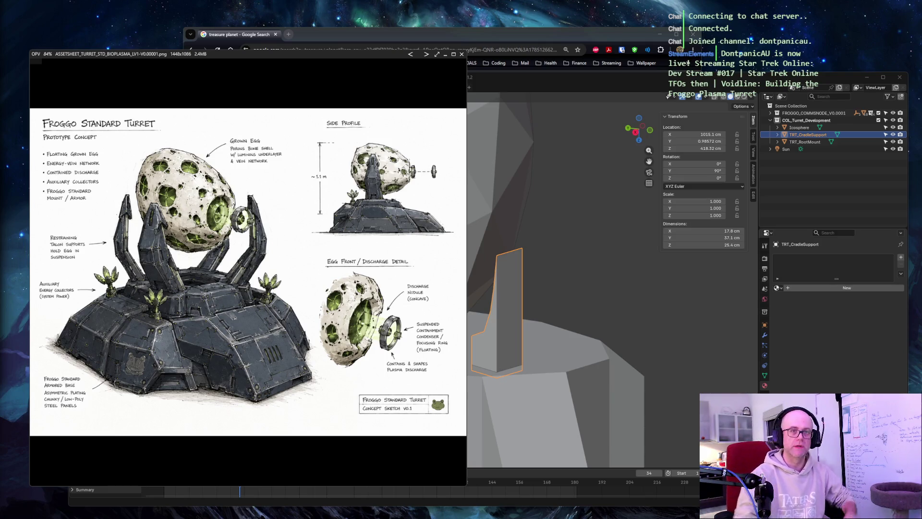
{"action": "left_click", "coordinate": [690, 81]}
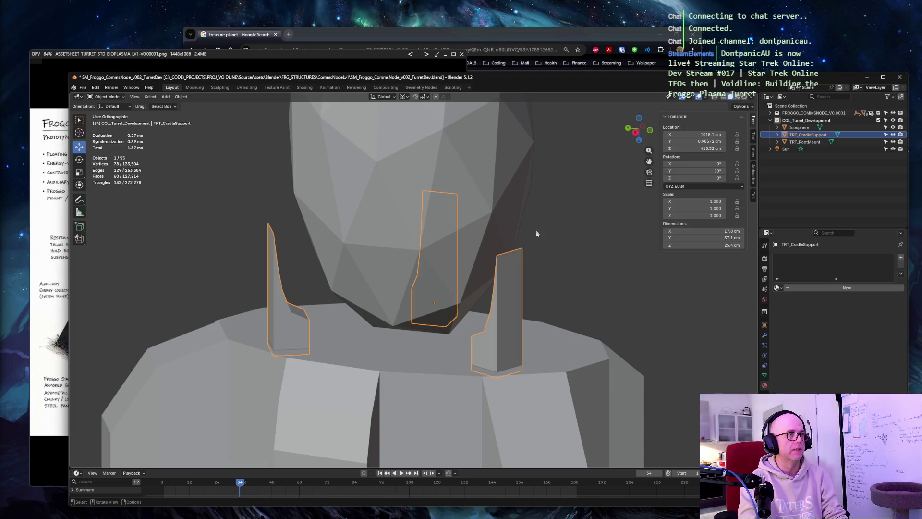
Reveal Cube.004 inside TRT_CradleSupport, select the cradle support and enter Edit Mode
{"action": "left_click", "coordinate": [594, 207]}
{"action": "left_click", "coordinate": [505, 295]}
{"action": "left_click", "coordinate": [564, 212]}
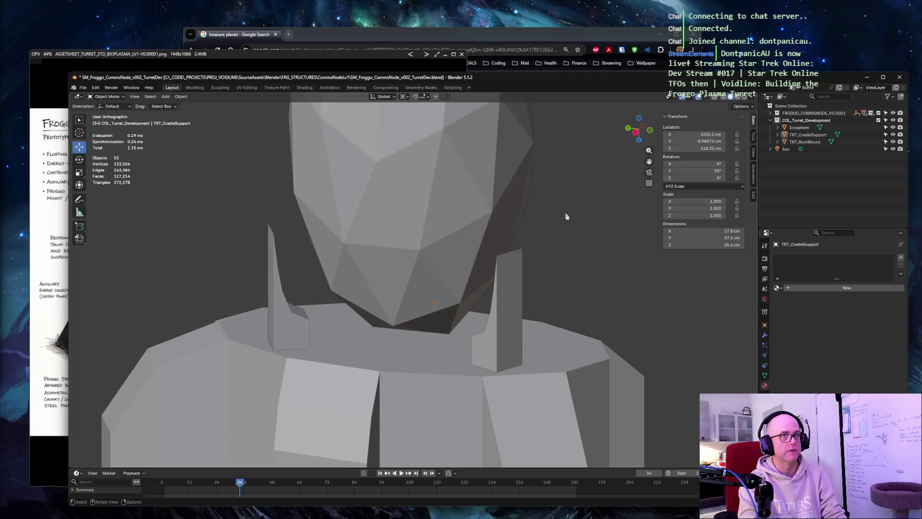
{"action": "left_click", "coordinate": [779, 134]}
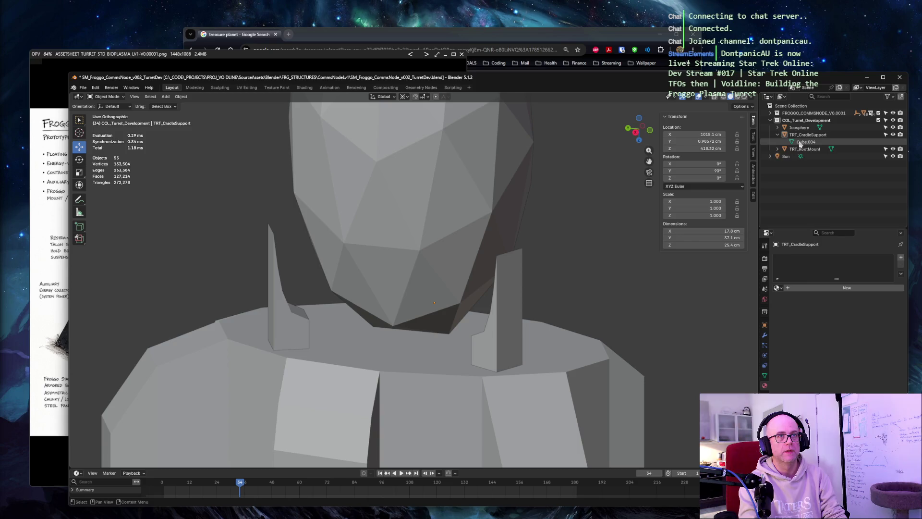
{"action": "left_click", "coordinate": [517, 303]}
{"action": "mouse_move", "coordinate": [548, 275]}
{"action": "middle_mouse_down"}
{"action": "mouse_move", "coordinate": [582, 189]}
{"action": "mouse_move", "coordinate": [630, 185]}
{"action": "mouse_move", "coordinate": [516, 318]}
{"action": "middle_mouse_up"}
{"action": "key", "text": "Tab"}
From a front view, try a loop cut across the right prong's edges and undo it
{"action": "middle_click_drag", "start_coordinate": [561, 253], "coordinate": [579, 257]}
{"action": "scroll", "coordinate": [580, 256], "scroll_direction": "down", "scroll_amount": 1}
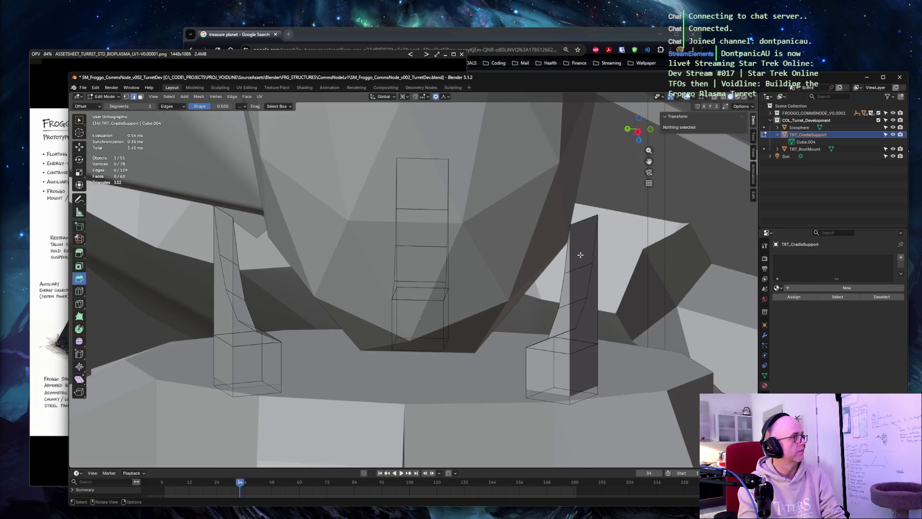
{"action": "middle_click_drag", "start_coordinate": [642, 249], "coordinate": [634, 234]}
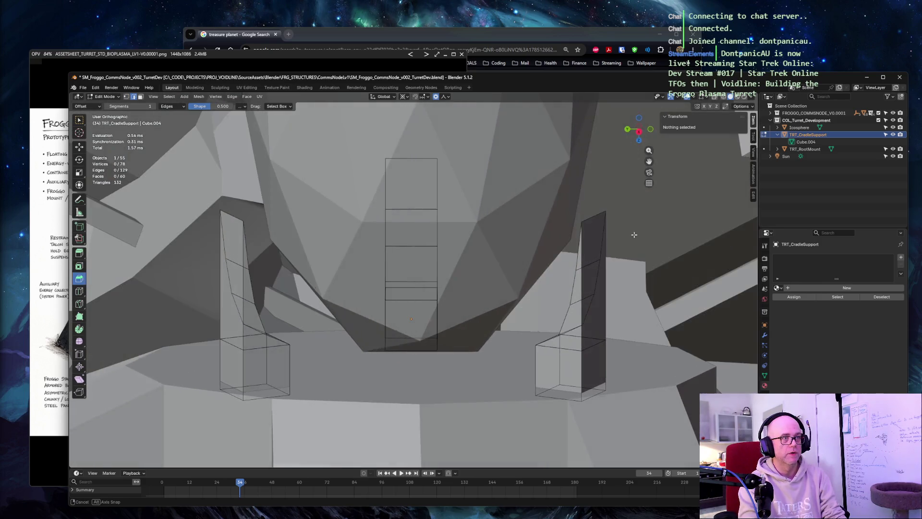
{"action": "left_click", "coordinate": [606, 265]}
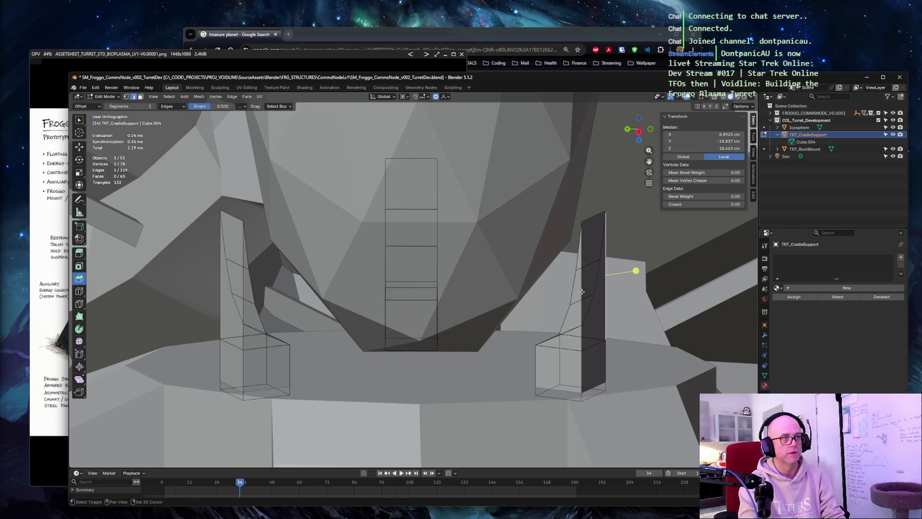
{"action": "left_click", "coordinate": [607, 274], "text": "shift"}
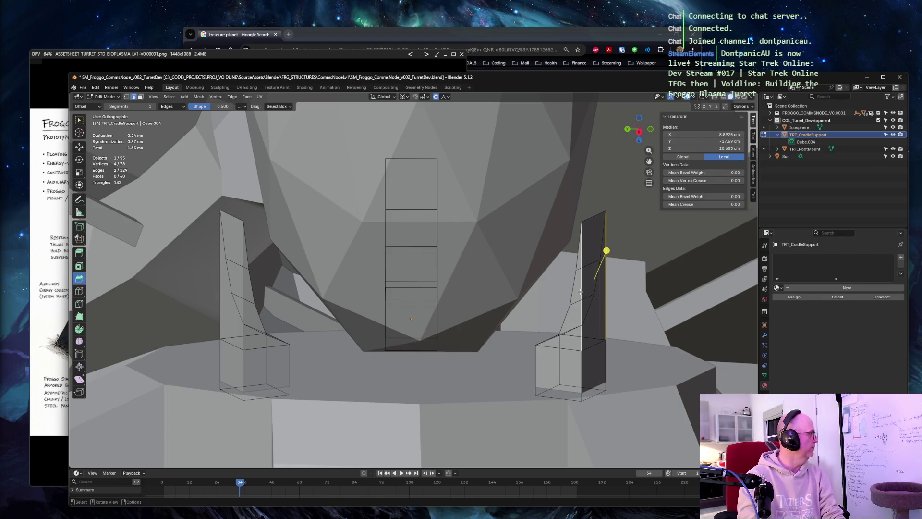
{"action": "key", "text": "ctrl+r"}
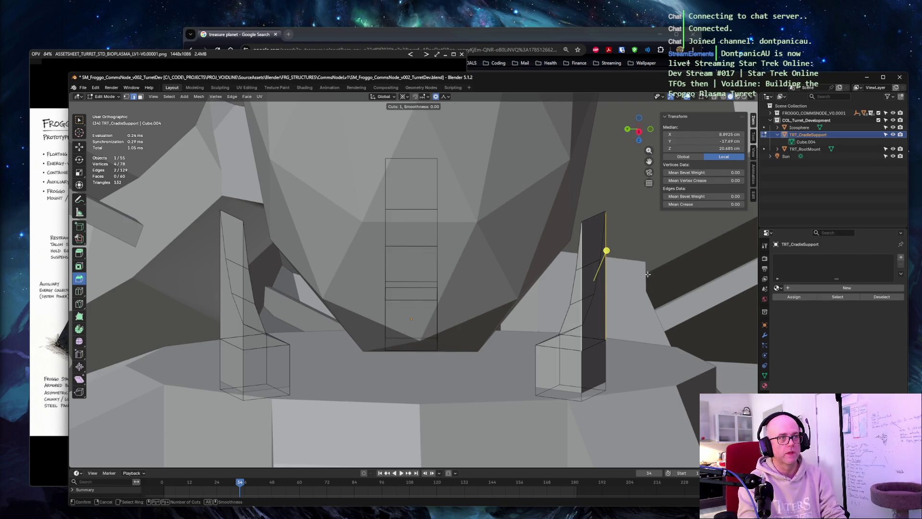
{"action": "left_click", "coordinate": [647, 275]}
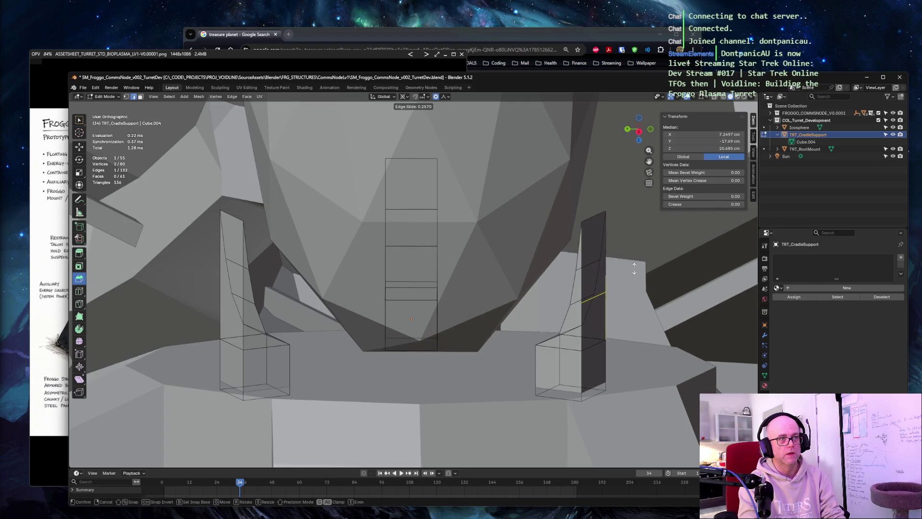
{"action": "left_click", "coordinate": [630, 256]}
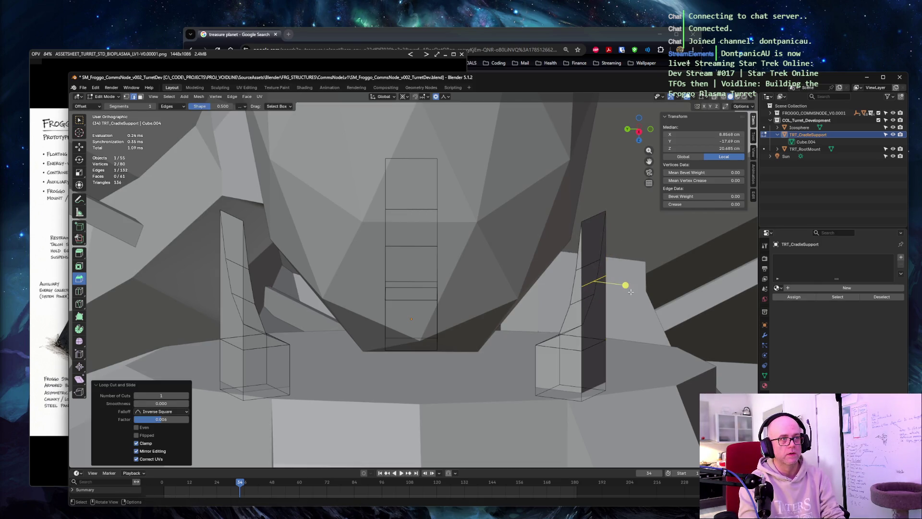
{"action": "key", "text": "ctrl+z"}
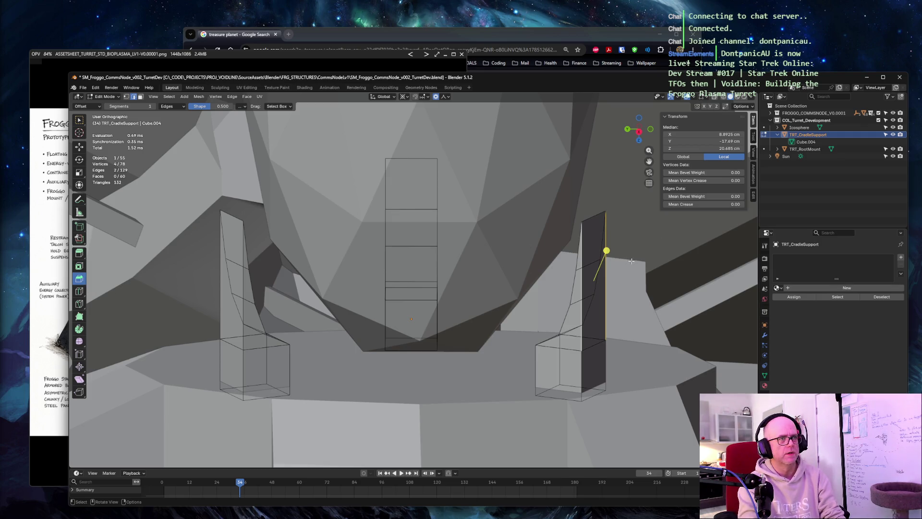
Subdivide the selected right prong edges, settling the Number of Cuts at 2
{"action": "right_click", "coordinate": [606, 277]}
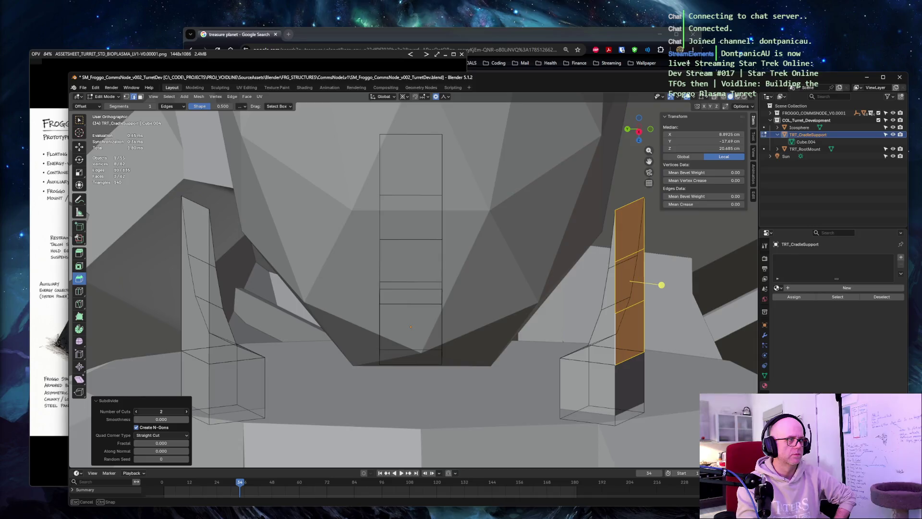
{"action": "left_click", "coordinate": [186, 411]}
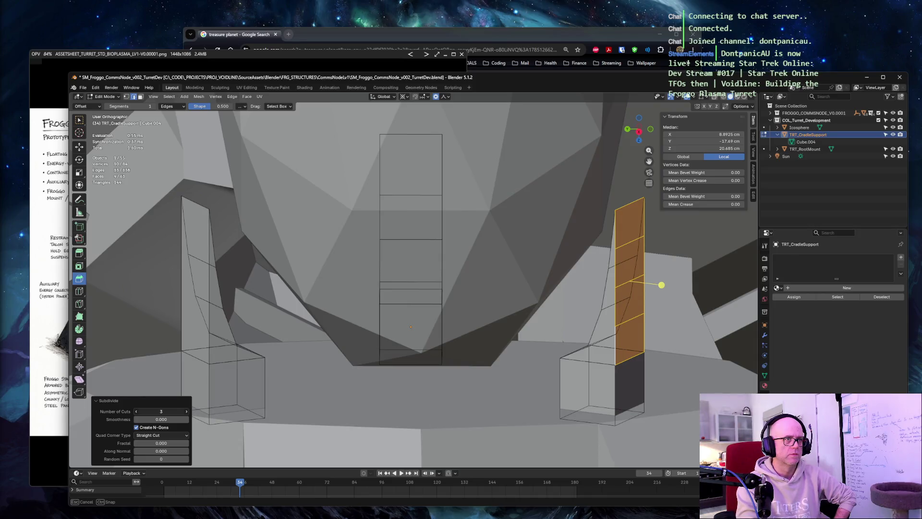
{"action": "left_click_drag", "start_coordinate": [162, 410], "coordinate": [433, 385]}
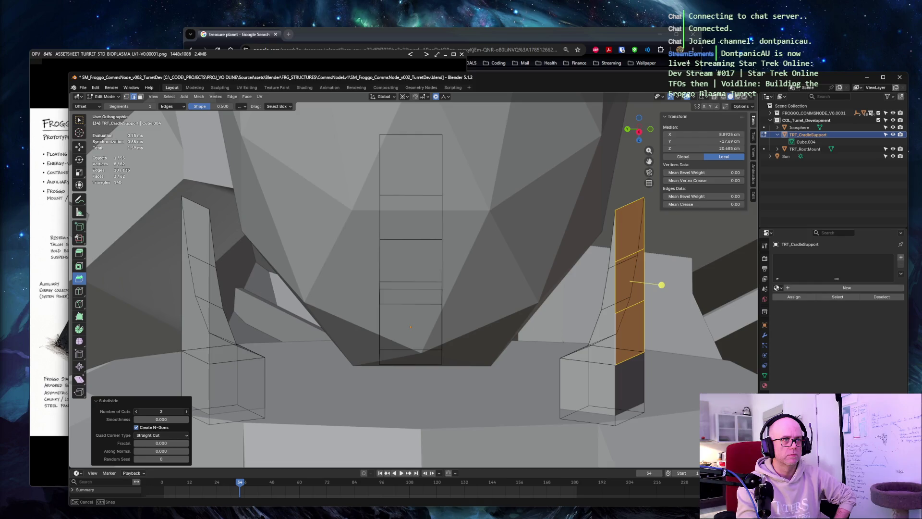
{"action": "left_click", "coordinate": [151, 258]}
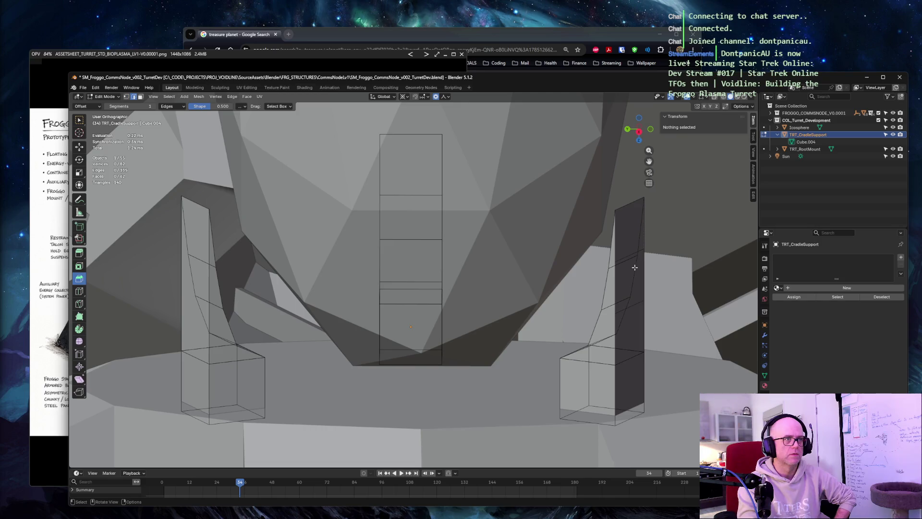
Subdivide the left prong's vertical edge faces with 2 cuts
{"action": "left_click", "coordinate": [181, 295]}
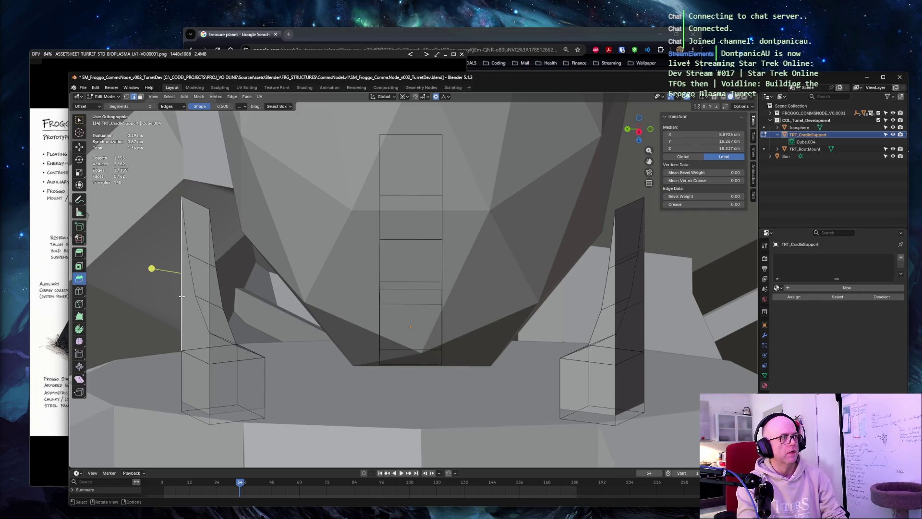
{"action": "left_click", "coordinate": [181, 296]}
{"action": "right_click", "coordinate": [182, 296]}
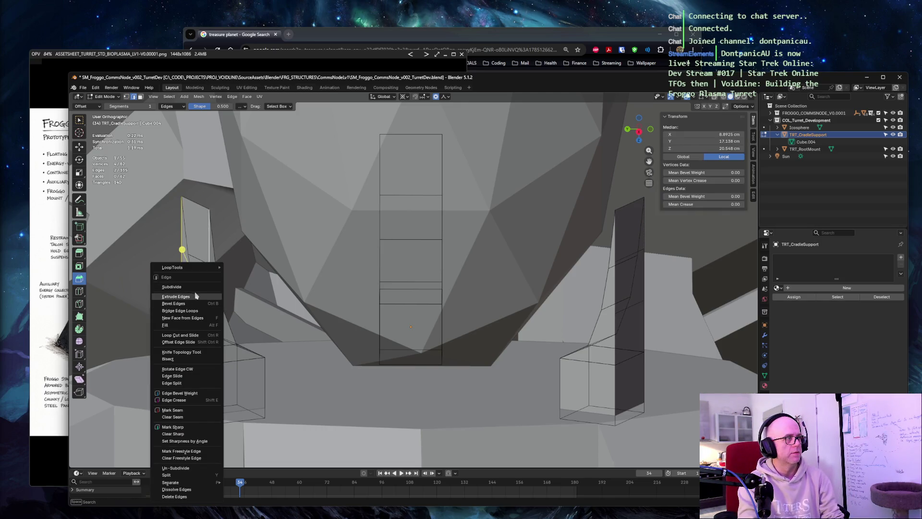
{"action": "left_click", "coordinate": [173, 286]}
{"action": "double_click", "coordinate": [164, 412]}
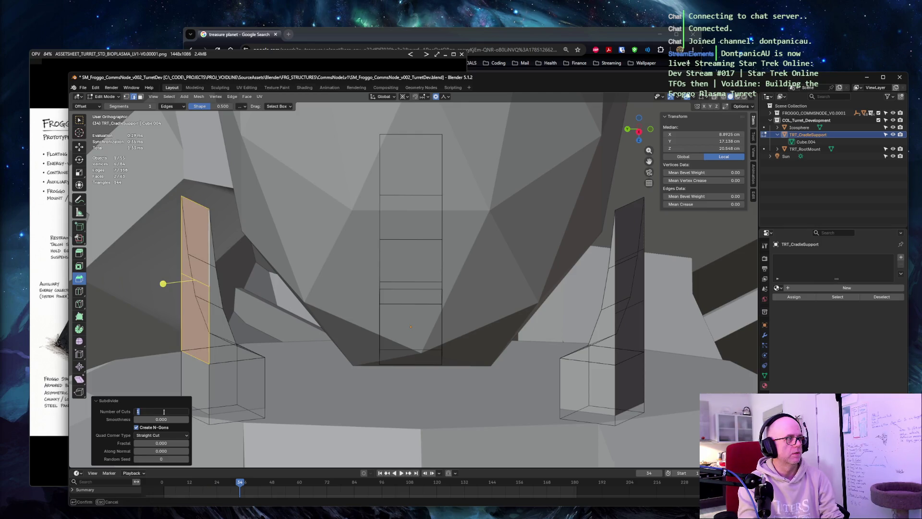
{"action": "key", "text": "Tab"}
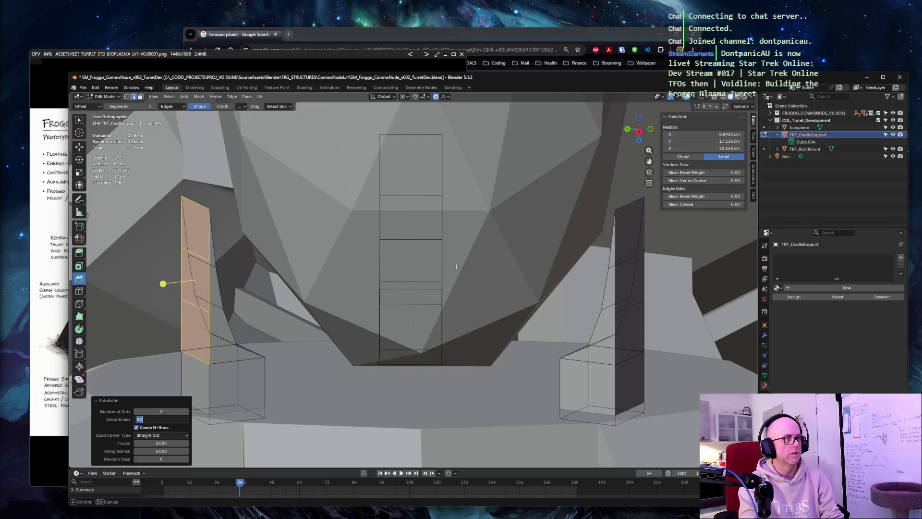
{"action": "key", "text": "Return"}
Subdivide the right prong's opposite vertical edges with 2 cuts and clear the selection
{"action": "mouse_move", "coordinate": [275, 330]}
{"action": "middle_mouse_down"}
{"action": "mouse_move", "coordinate": [407, 274]}
{"action": "mouse_move", "coordinate": [470, 326]}
{"action": "middle_mouse_up"}
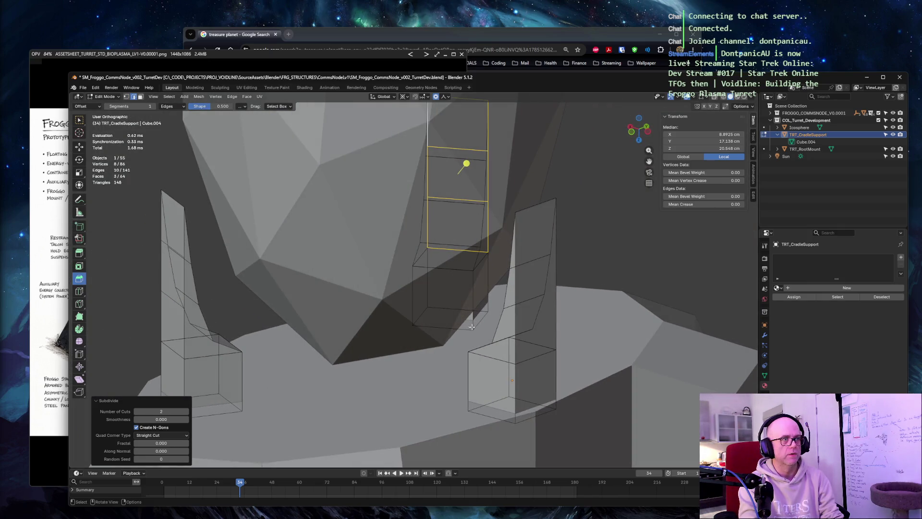
{"action": "left_click", "coordinate": [515, 331]}
{"action": "left_click", "coordinate": [557, 311], "text": "shift"}
{"action": "right_click", "coordinate": [557, 306]}
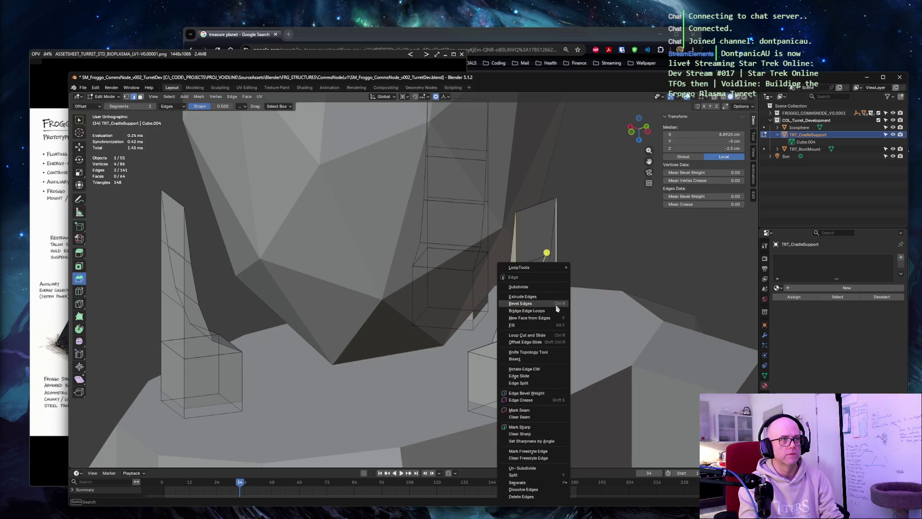
{"action": "left_click", "coordinate": [562, 288]}
{"action": "double_click", "coordinate": [161, 412]}
{"action": "type", "text": "2"}
{"action": "key", "text": "Tab"}
{"action": "key", "text": "Return"}
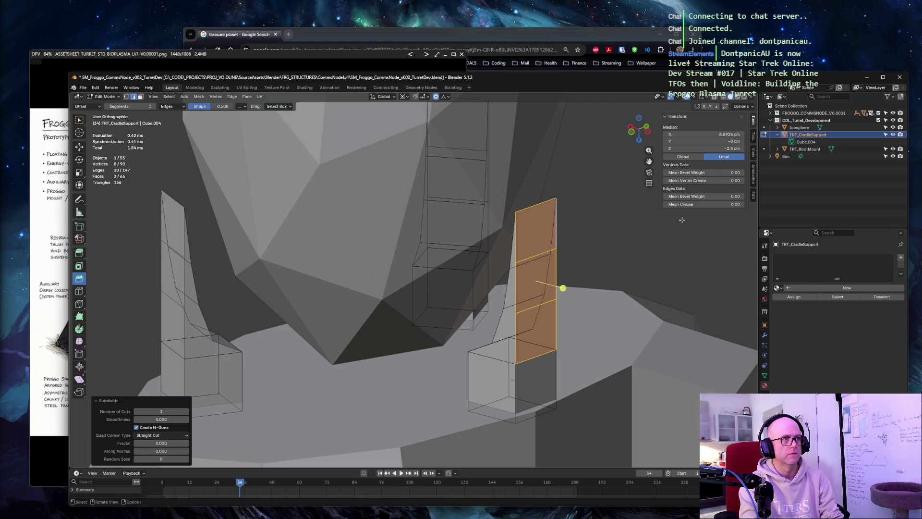
{"action": "left_click", "coordinate": [126, 257]}
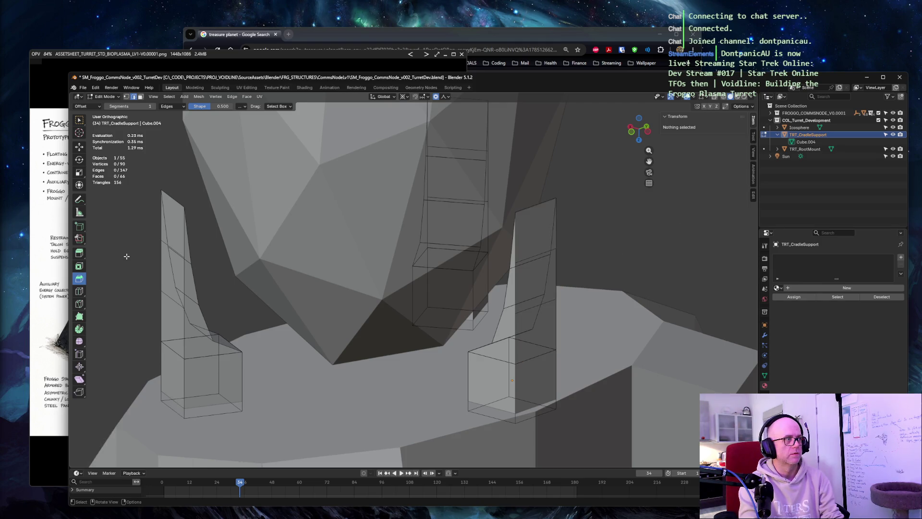
Bevel the left prong's two horizontal cuts into narrow bands
{"action": "left_click", "coordinate": [163, 301]}
{"action": "left_click", "coordinate": [171, 251], "text": "shift"}
{"action": "key", "text": "ctrl+b"}
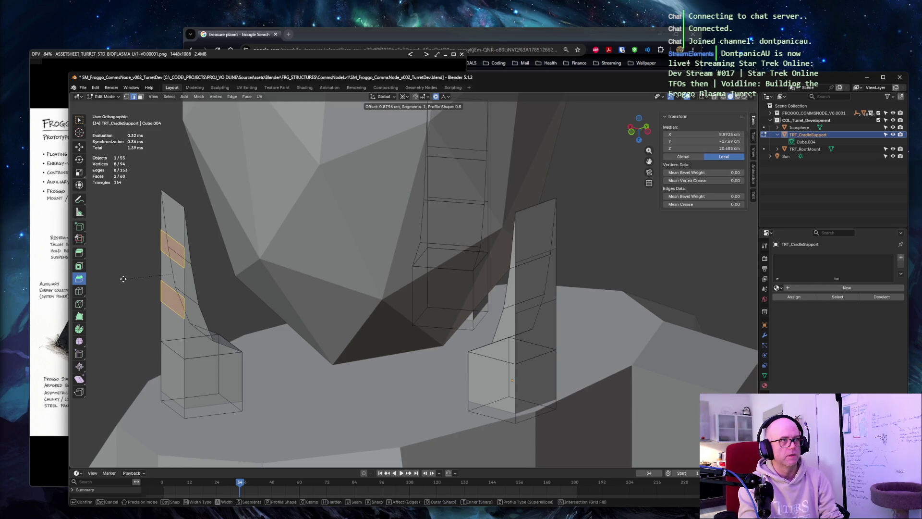
{"action": "left_click", "coordinate": [130, 280]}
{"action": "key", "text": "ctrl+z"}
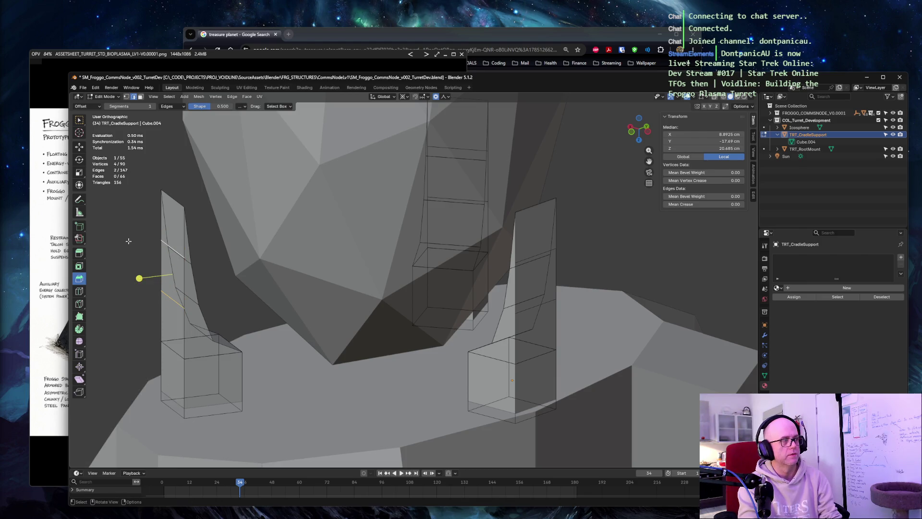
Try pulling the selected edges out with Extrude Region, then switch to the Bevel tool
{"action": "middle_click_drag", "start_coordinate": [139, 251], "coordinate": [210, 245]}
{"action": "middle_click_drag", "start_coordinate": [224, 239], "coordinate": [180, 246]}
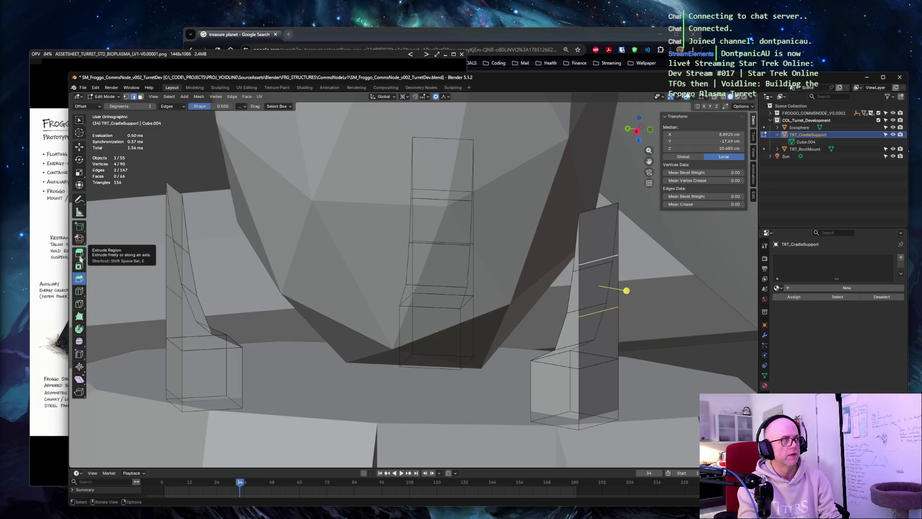
{"action": "left_click", "coordinate": [80, 253]}
{"action": "left_click_drag", "start_coordinate": [626, 291], "coordinate": [635, 290]}
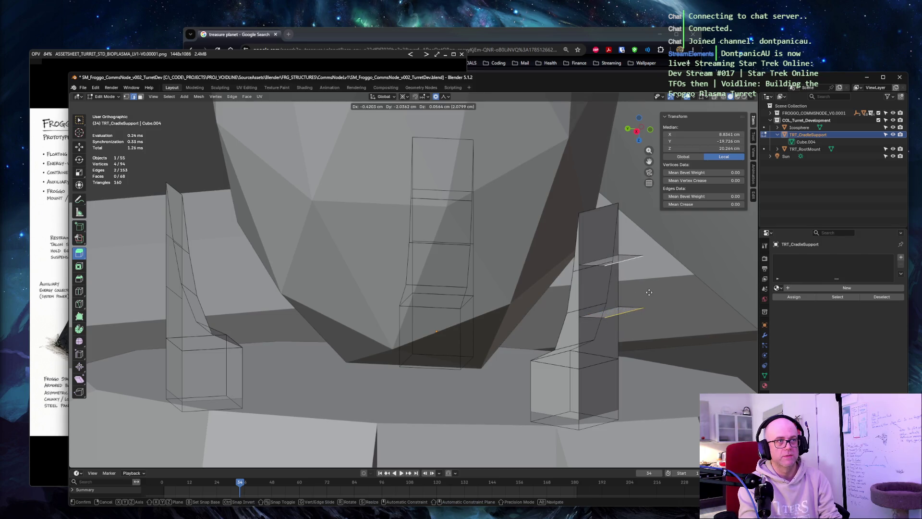
{"action": "left_click", "coordinate": [635, 289]}
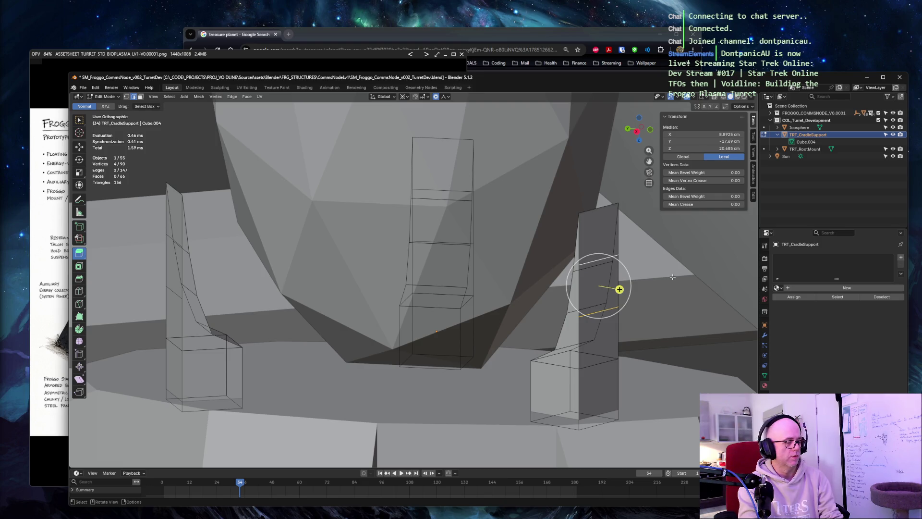
{"action": "left_click", "coordinate": [80, 279]}
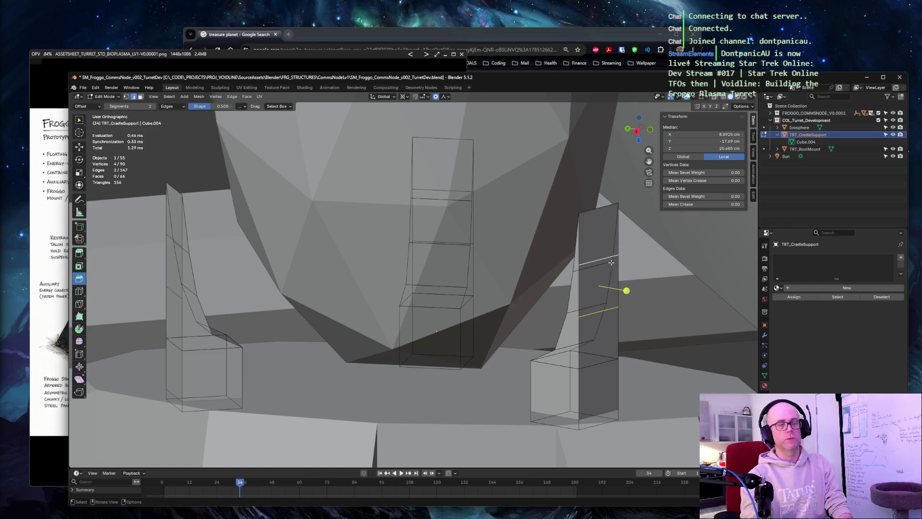
Select the three stacked front faces of the right prong
{"action": "left_click", "coordinate": [681, 293]}
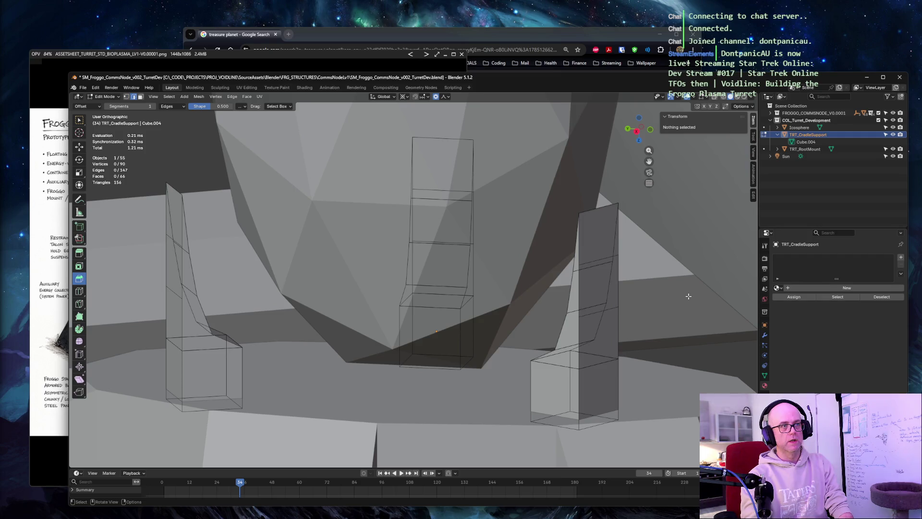
{"action": "left_click", "coordinate": [598, 324]}
{"action": "left_click", "coordinate": [602, 277], "text": "shift"}
{"action": "left_click", "coordinate": [602, 227], "text": "shift"}
{"action": "middle_click_drag", "start_coordinate": [605, 238], "coordinate": [679, 278]}
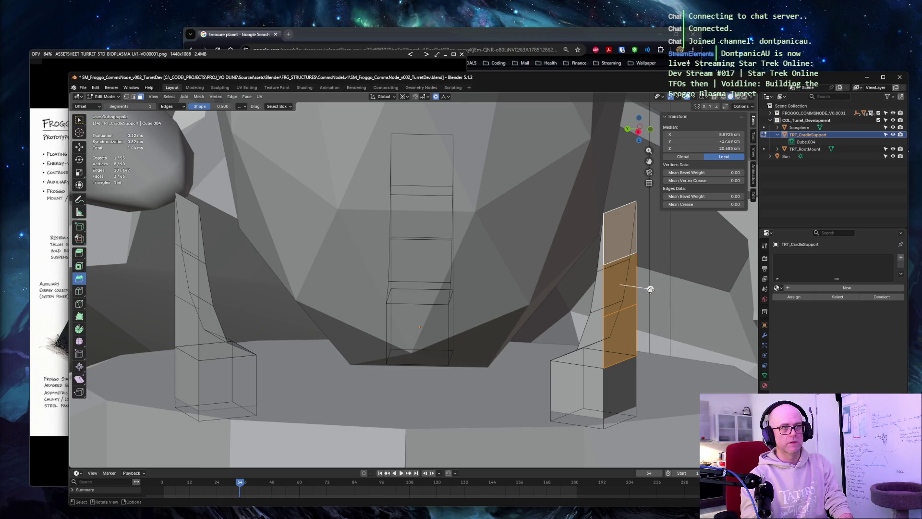
Bevel the right prong selection, then inset the faces to form a border
{"action": "key", "text": "ctrl+b"}
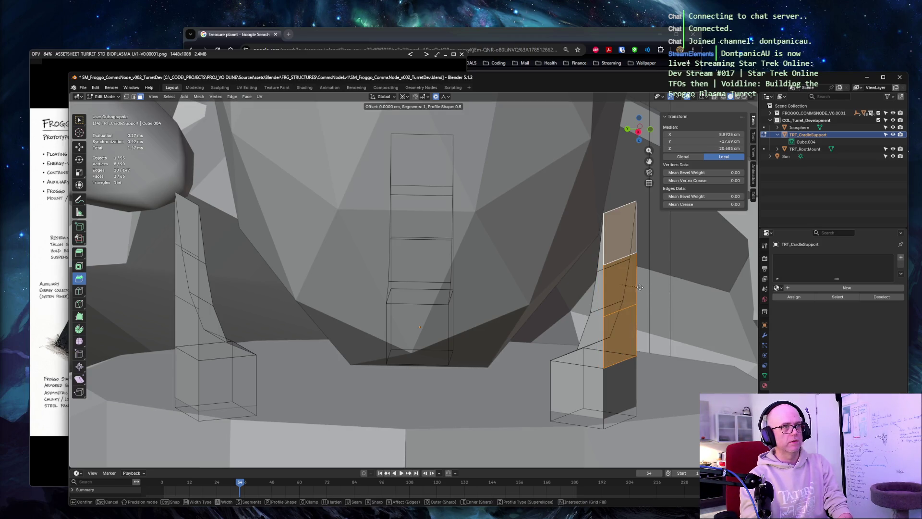
{"action": "left_click", "coordinate": [673, 293]}
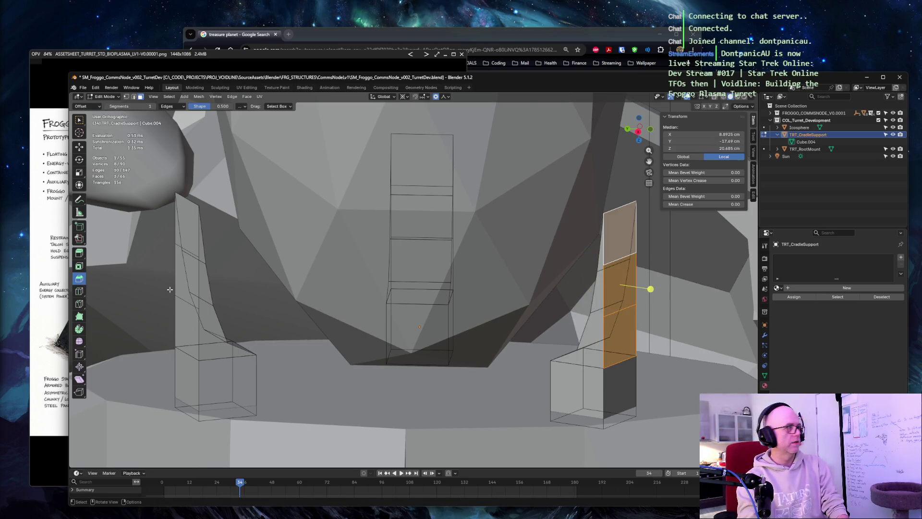
{"action": "left_click", "coordinate": [79, 267]}
{"action": "left_click_drag", "start_coordinate": [649, 290], "coordinate": [631, 288]}
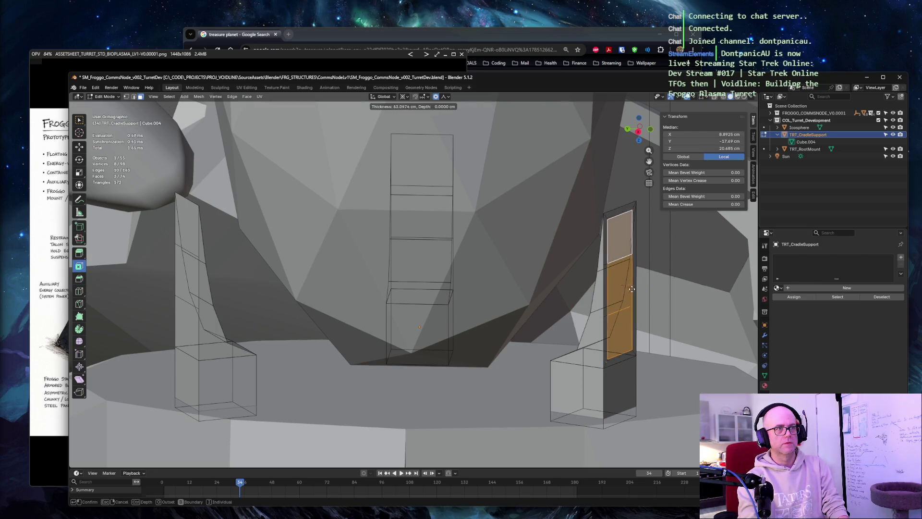
{"action": "left_click", "coordinate": [631, 288]}
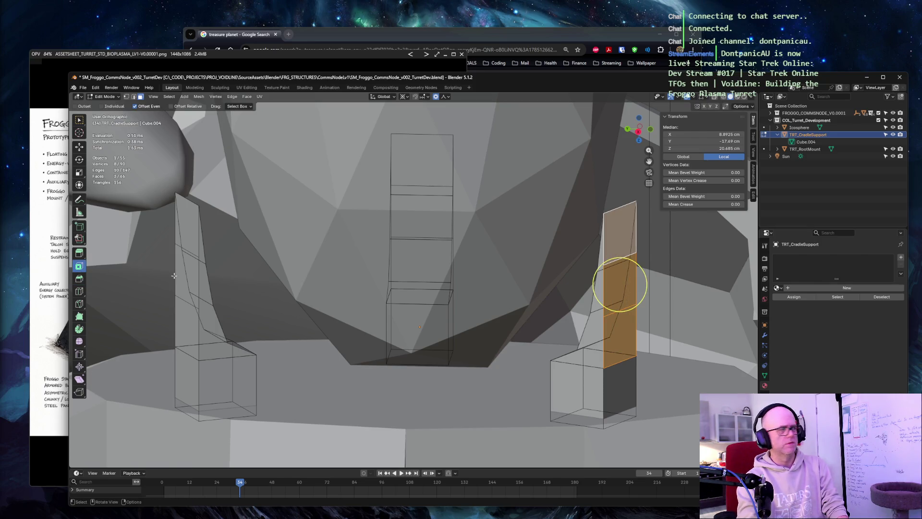
Extrude the inset faces outward into a raised panel and orbit around the supports
{"action": "left_click", "coordinate": [79, 255]}
{"action": "left_click_drag", "start_coordinate": [620, 285], "coordinate": [685, 289]}
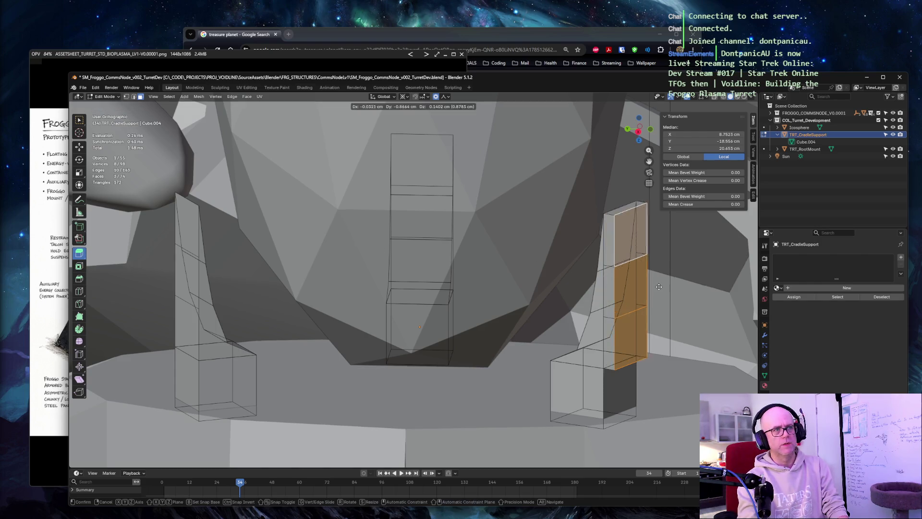
{"action": "left_click", "coordinate": [685, 290]}
{"action": "middle_click_drag", "start_coordinate": [649, 296], "coordinate": [544, 305]}
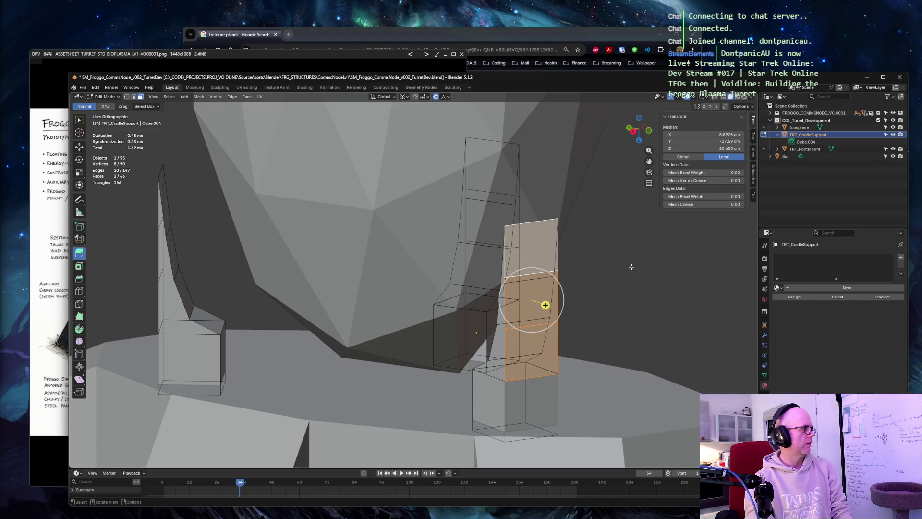
Circle-select right support edges, try a loop cut and cancel an edge bevel
{"action": "key", "text": "alt+a"}
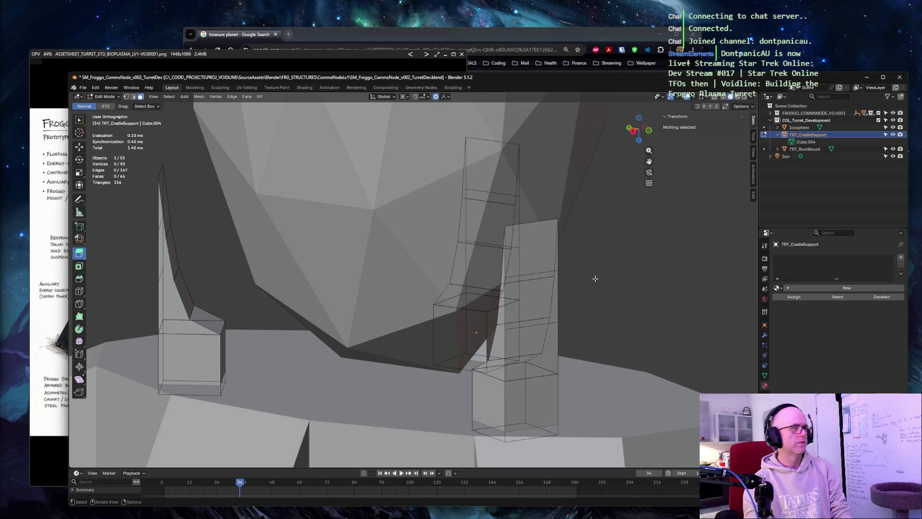
{"action": "left_click_drag", "start_coordinate": [523, 277], "coordinate": [545, 305]}
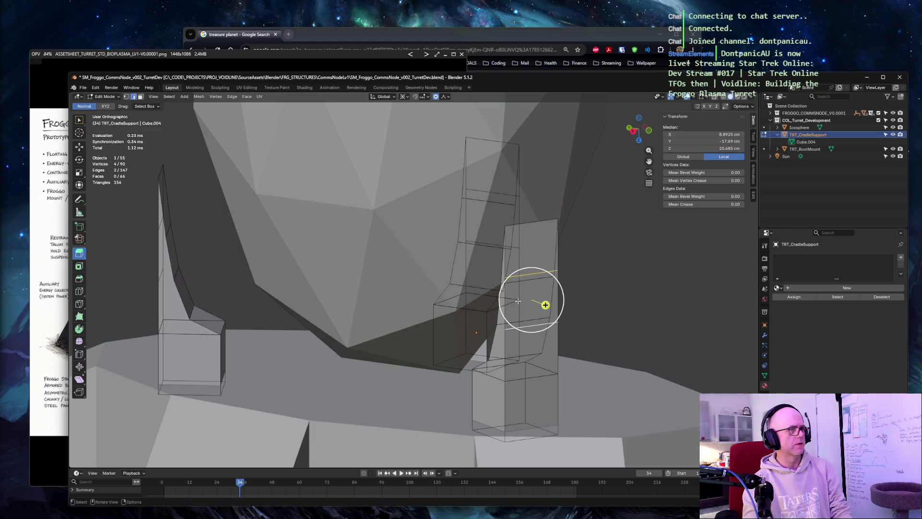
{"action": "key", "text": "ctrl+r"}
{"action": "left_click", "coordinate": [570, 295]}
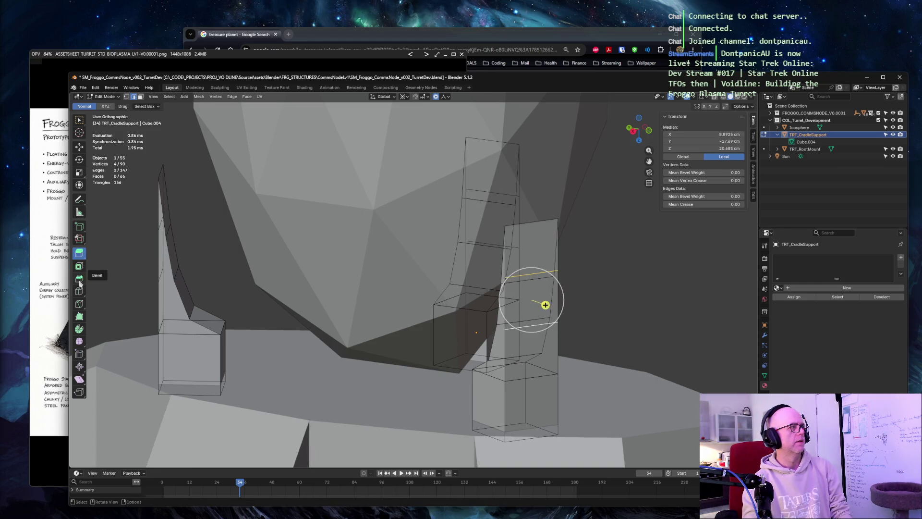
{"action": "key", "text": "ctrl+b"}
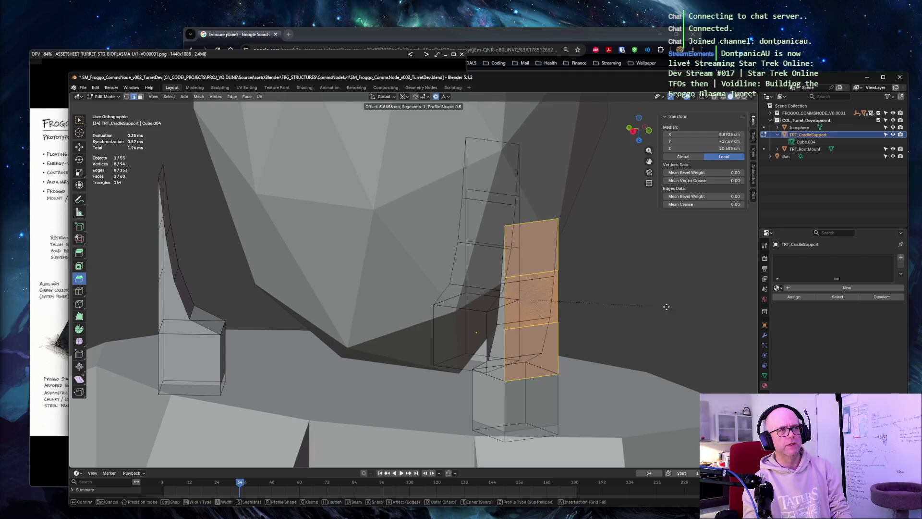
{"action": "right_click", "coordinate": [659, 307]}
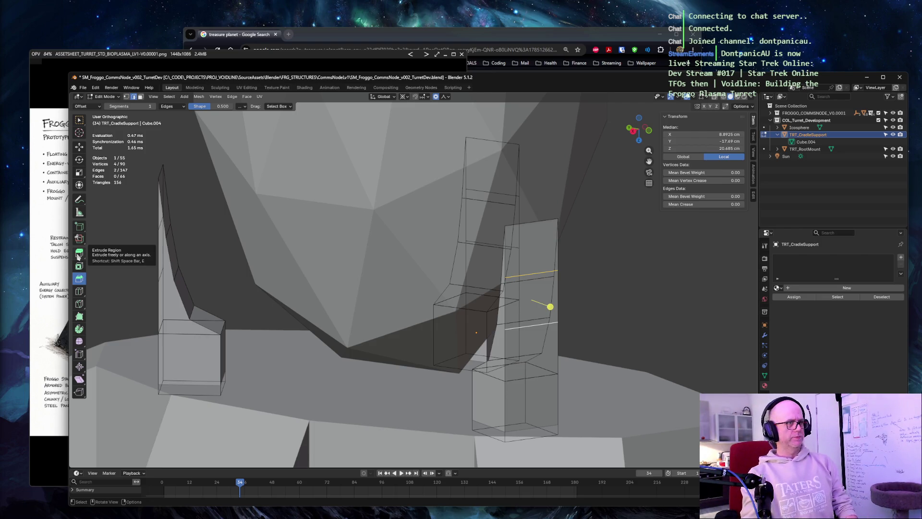
Bevel a single face on the right support into smaller faces, adding edge rings
{"action": "left_click", "coordinate": [610, 269]}
{"action": "left_click", "coordinate": [549, 290]}
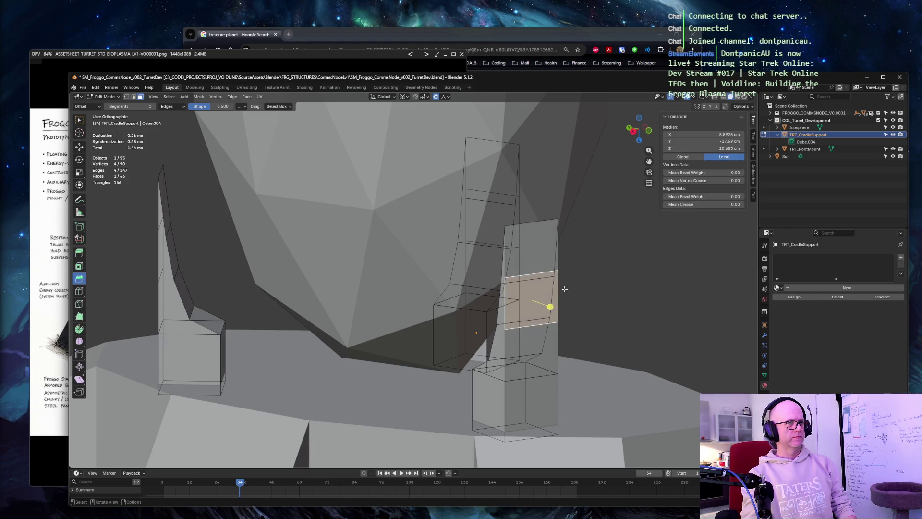
{"action": "left_click", "coordinate": [80, 279]}
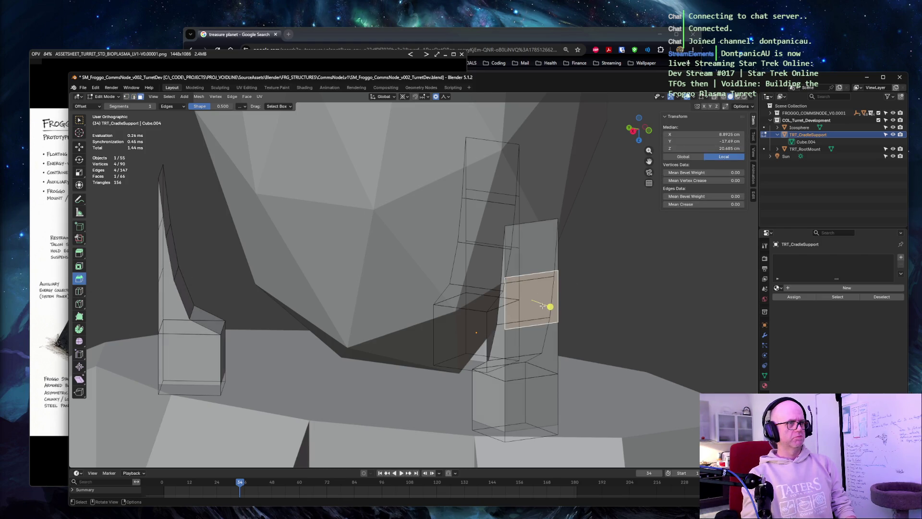
{"action": "left_click_drag", "start_coordinate": [549, 308], "coordinate": [594, 284]}
{"action": "left_click", "coordinate": [609, 268]}
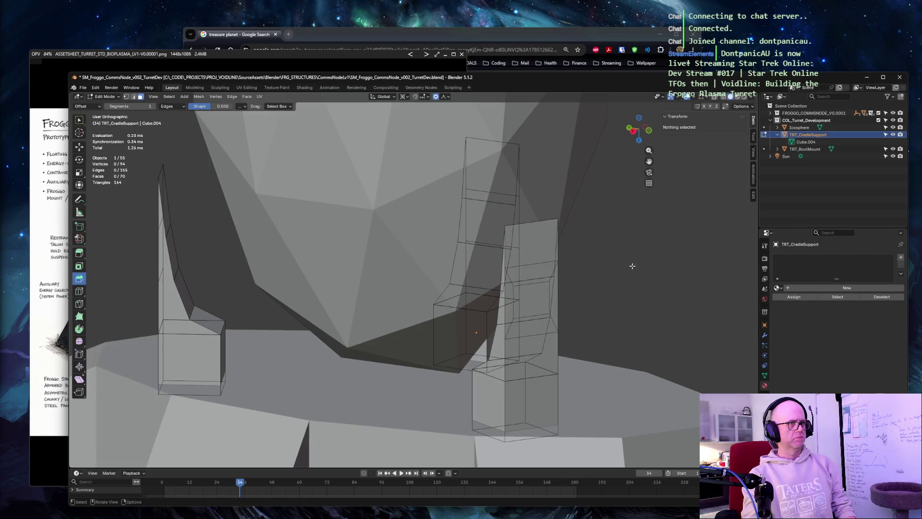
{"action": "middle_click_drag", "start_coordinate": [609, 269], "coordinate": [678, 251]}
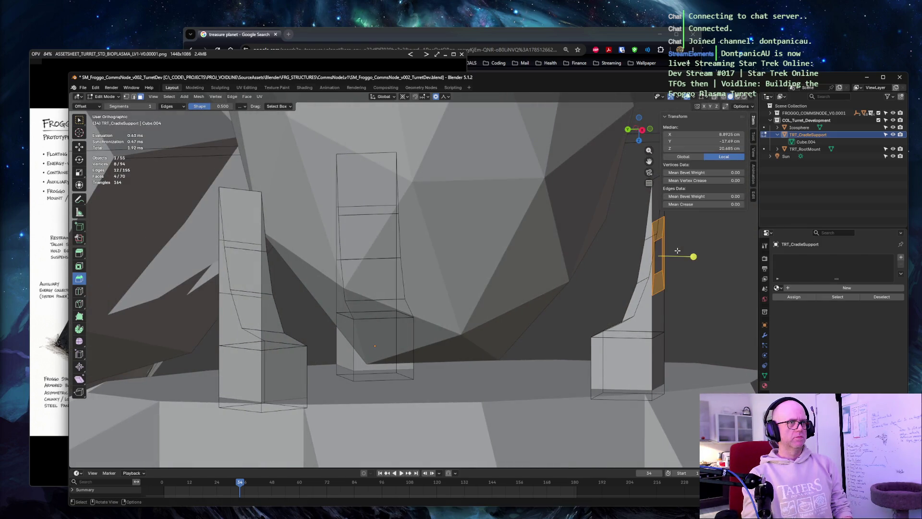
Push a right-support face outward 0.635 cm with proportional falloff, bending the prong into a curve
{"action": "left_click", "coordinate": [658, 256]}
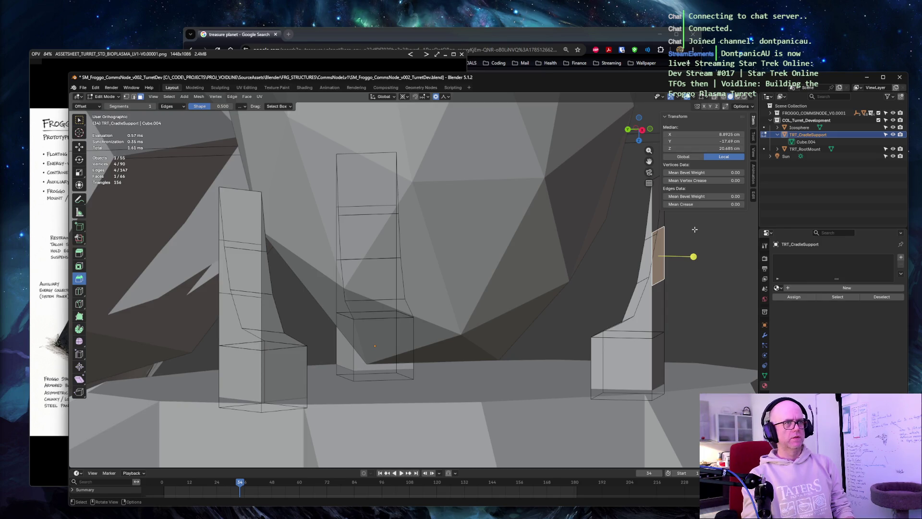
{"action": "middle_click_drag", "start_coordinate": [694, 229], "coordinate": [688, 232]}
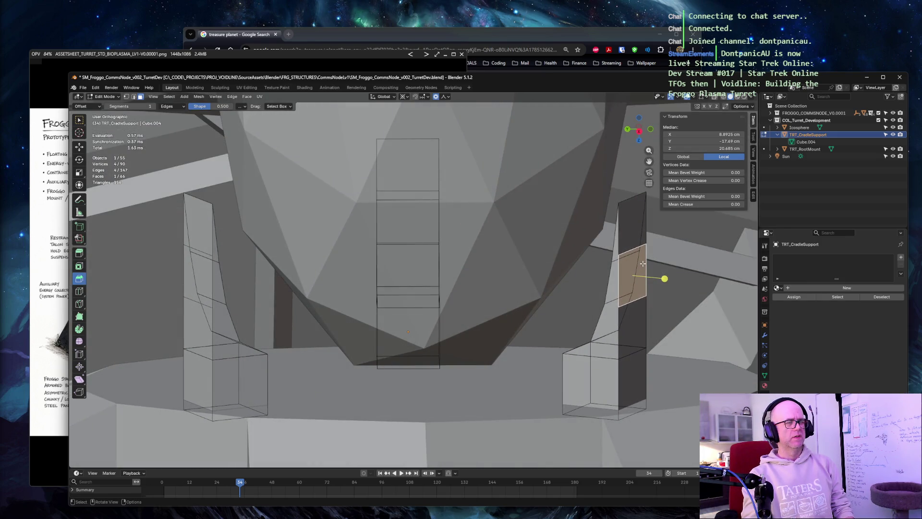
{"action": "key", "text": "alt+s"}
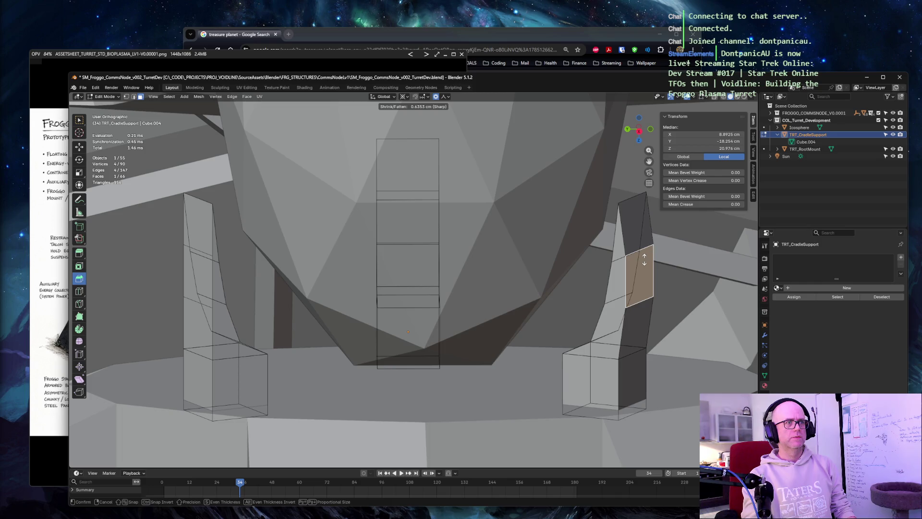
{"action": "left_click", "coordinate": [645, 260]}
{"action": "mouse_move", "coordinate": [708, 259]}
{"action": "middle_mouse_down"}
{"action": "mouse_move", "coordinate": [562, 246]}
{"action": "mouse_move", "coordinate": [571, 250]}
{"action": "middle_mouse_up"}
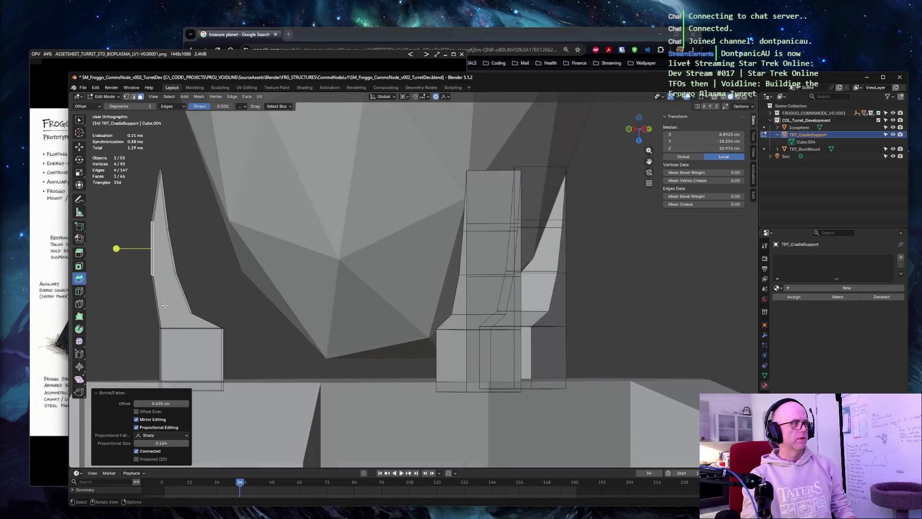
{"action": "left_click", "coordinate": [143, 300]}
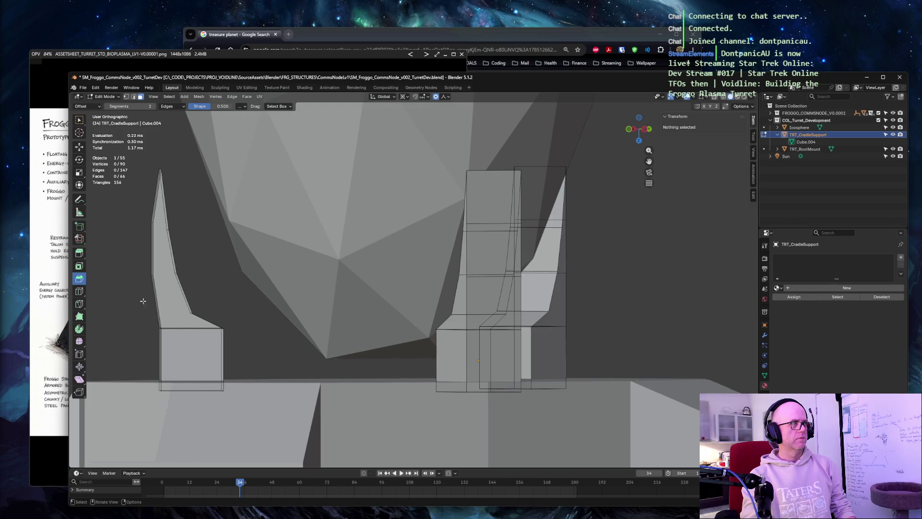
{"action": "middle_click_drag", "start_coordinate": [191, 262], "coordinate": [691, 256]}
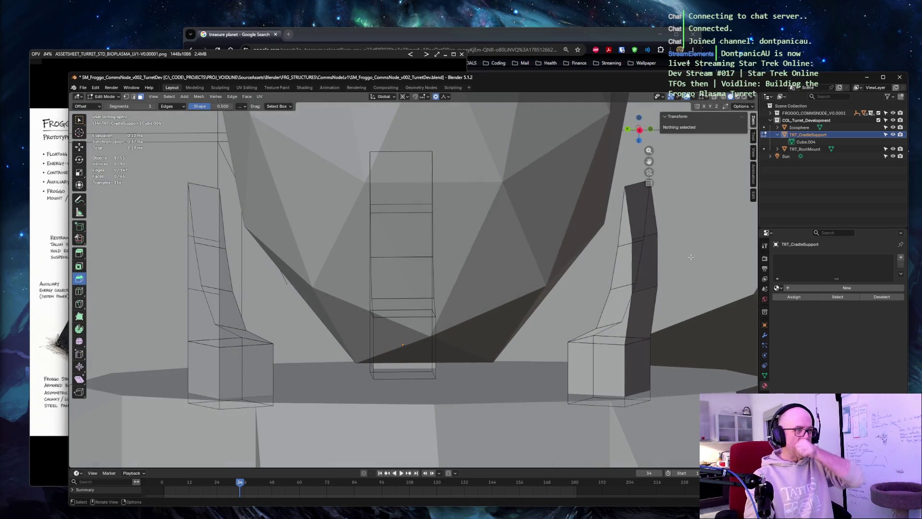
Return to Object Mode, screenshot the scene, and reselect the TRT_CradleSupport object
{"action": "left_click", "coordinate": [614, 356]}
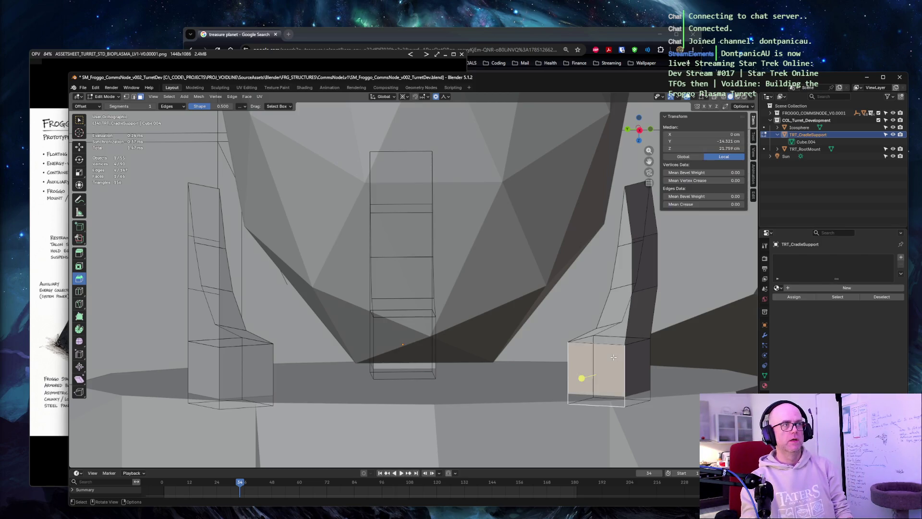
{"action": "key", "text": "Tab"}
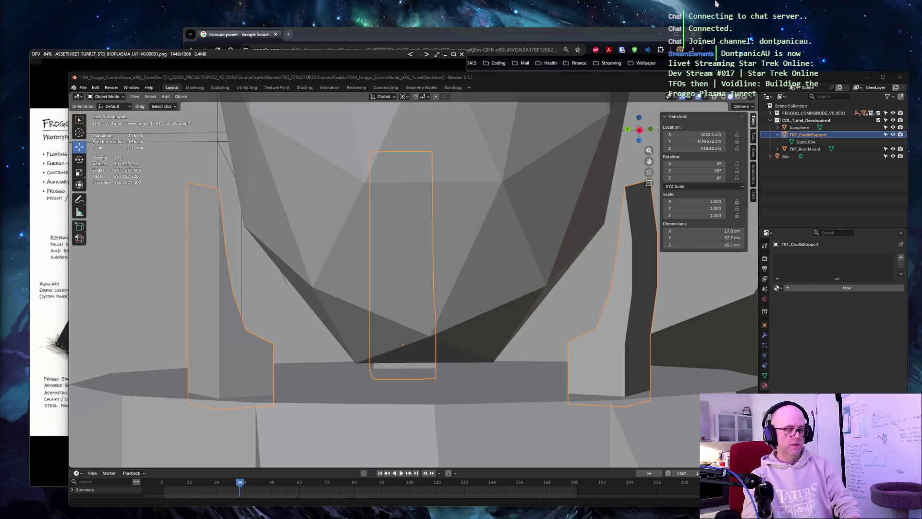
{"action": "key", "text": "super+shift+s"}
{"action": "key", "text": "Escape"}
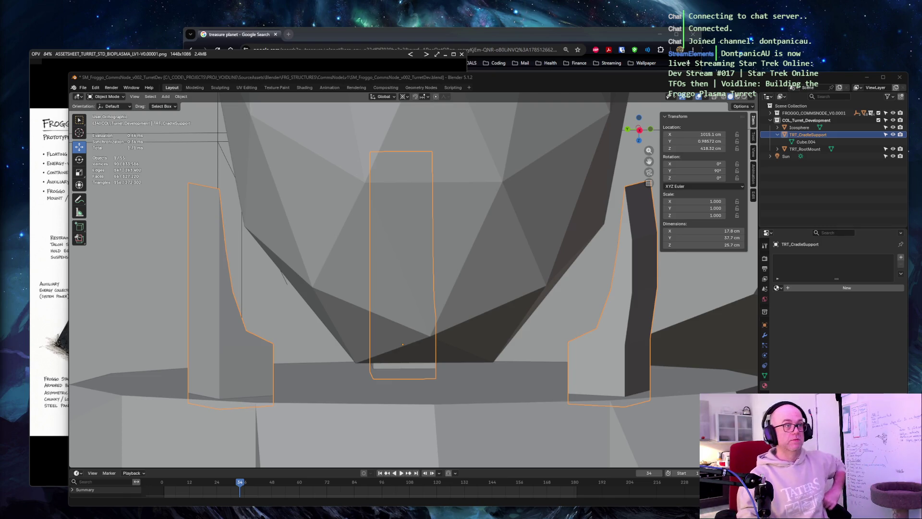
{"action": "left_click", "coordinate": [728, 341]}
{"action": "left_click", "coordinate": [708, 334]}
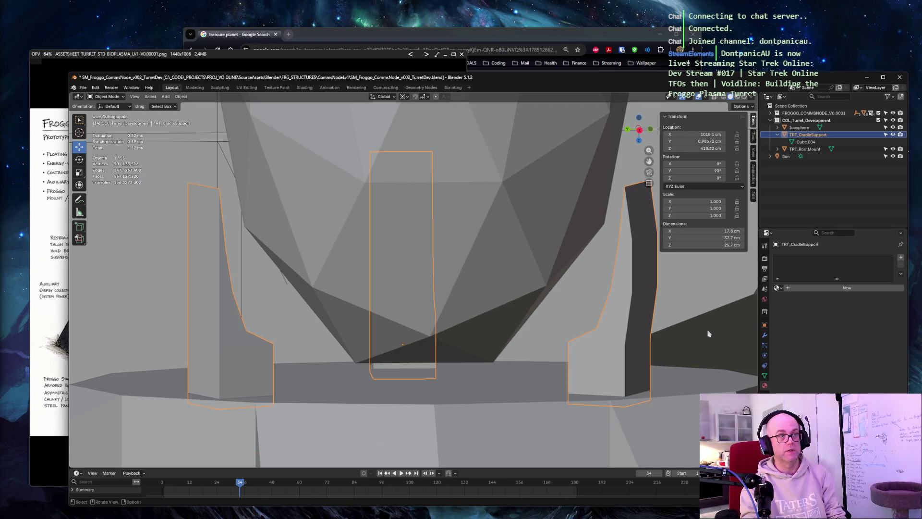
{"action": "key", "text": "Tab"}
{"action": "key", "text": "alt+a"}
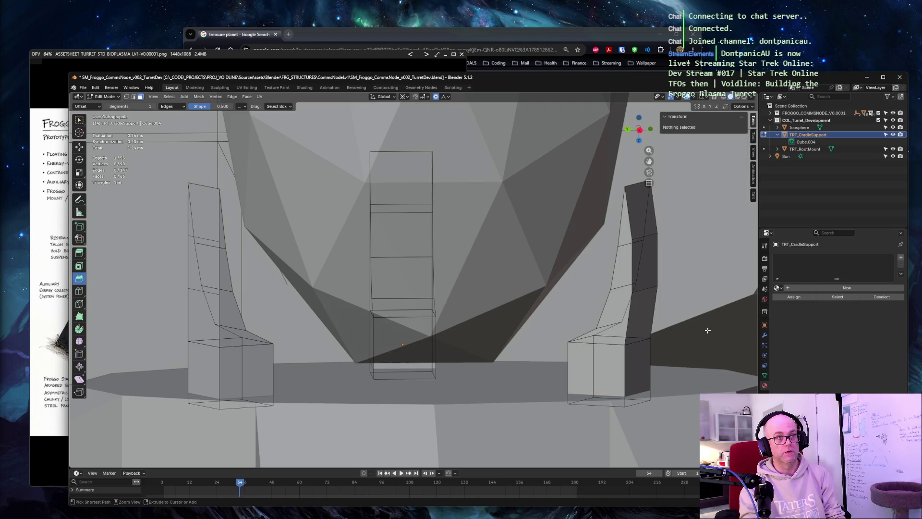
{"action": "left_click", "coordinate": [707, 330]}
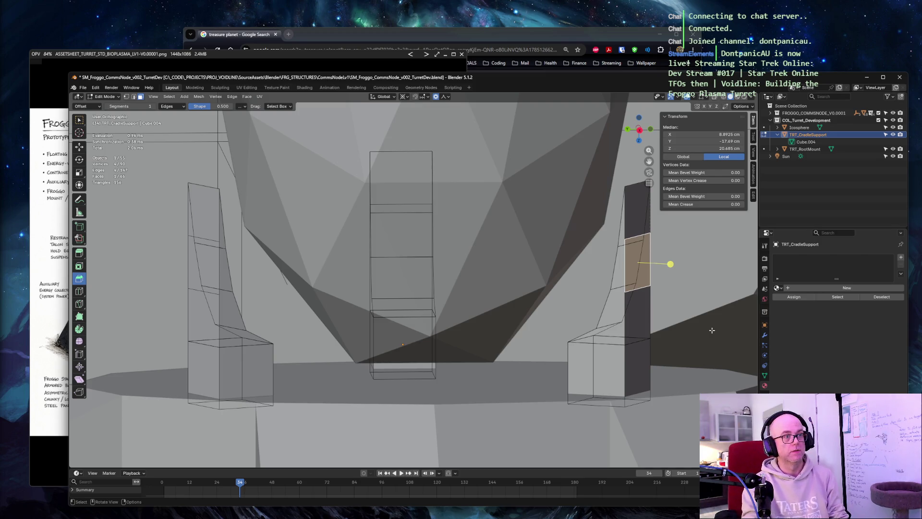
{"action": "key", "text": "alt+a"}
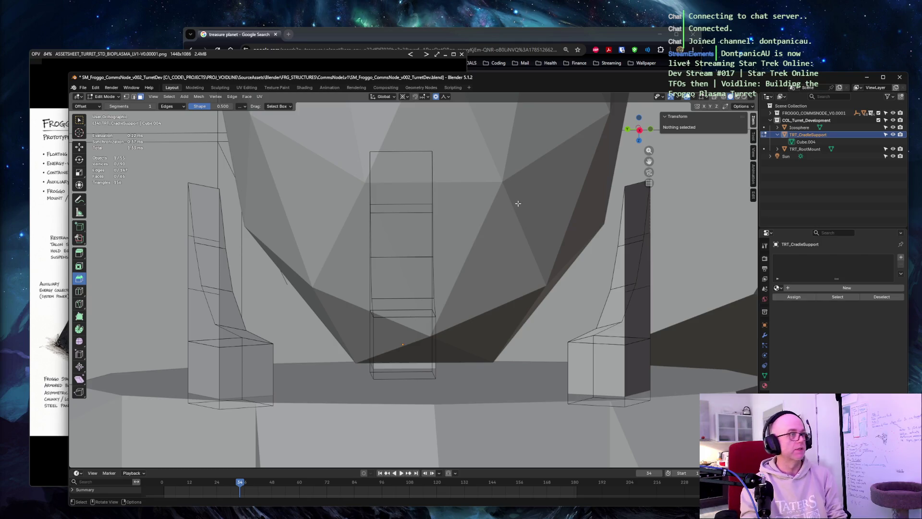
{"action": "left_click", "coordinate": [198, 208]}
{"action": "left_click", "coordinate": [173, 245], "text": "shift"}
{"action": "left_click", "coordinate": [173, 270], "text": "shift"}
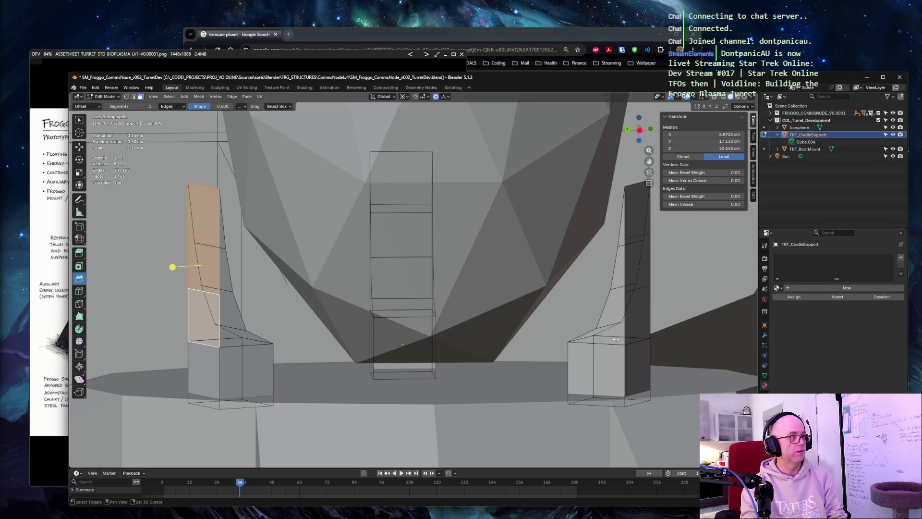
{"action": "left_click", "coordinate": [630, 318], "text": "shift"}
{"action": "left_click", "coordinate": [634, 289], "text": "shift"}
{"action": "left_click", "coordinate": [635, 238], "text": "shift"}
{"action": "middle_click_drag", "start_coordinate": [630, 318], "coordinate": [530, 318]}
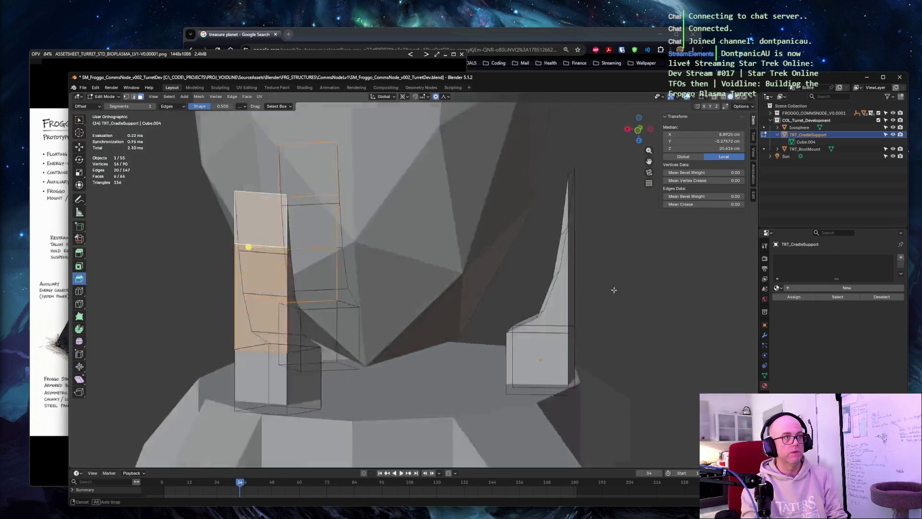
{"action": "left_click", "coordinate": [502, 325], "text": "shift"}
{"action": "left_click", "coordinate": [502, 274], "text": "shift"}
{"action": "left_click", "coordinate": [503, 223], "text": "shift"}
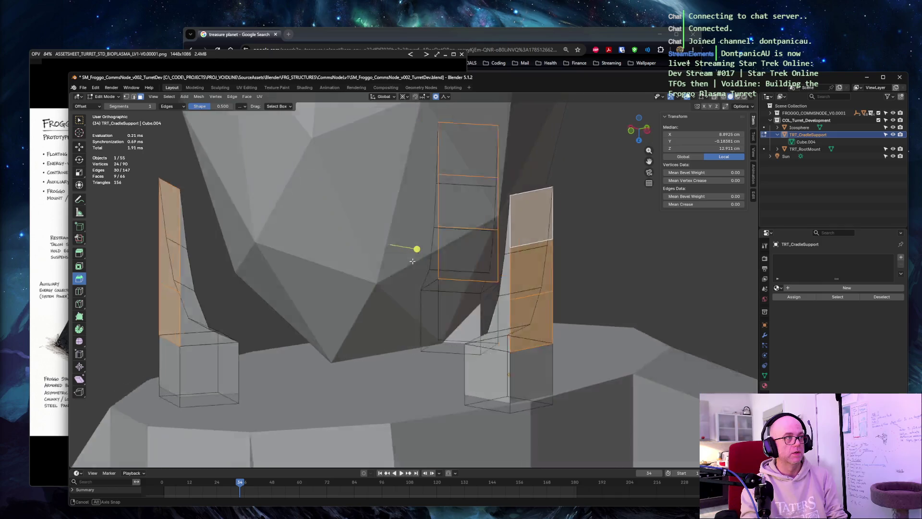
{"action": "middle_click_drag", "start_coordinate": [503, 224], "coordinate": [516, 263]}
{"action": "key", "text": "KP_1"}
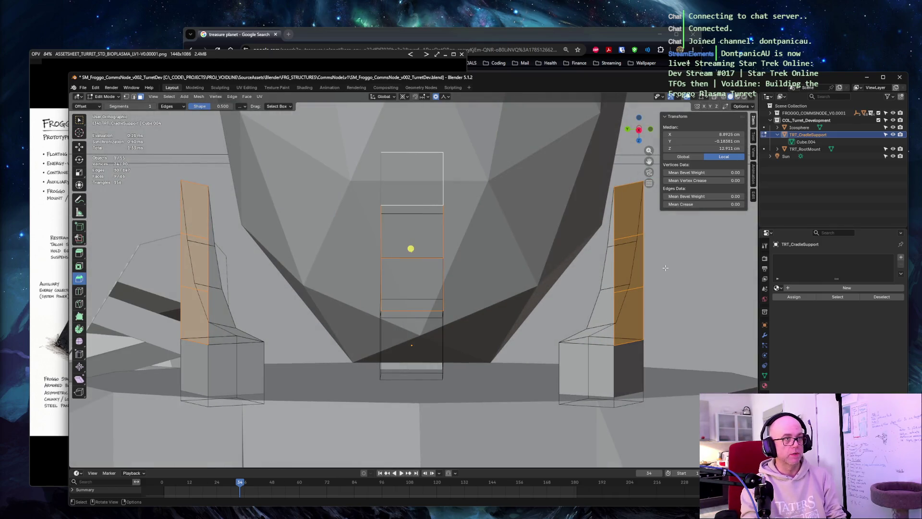
{"action": "key", "text": "alt+s"}
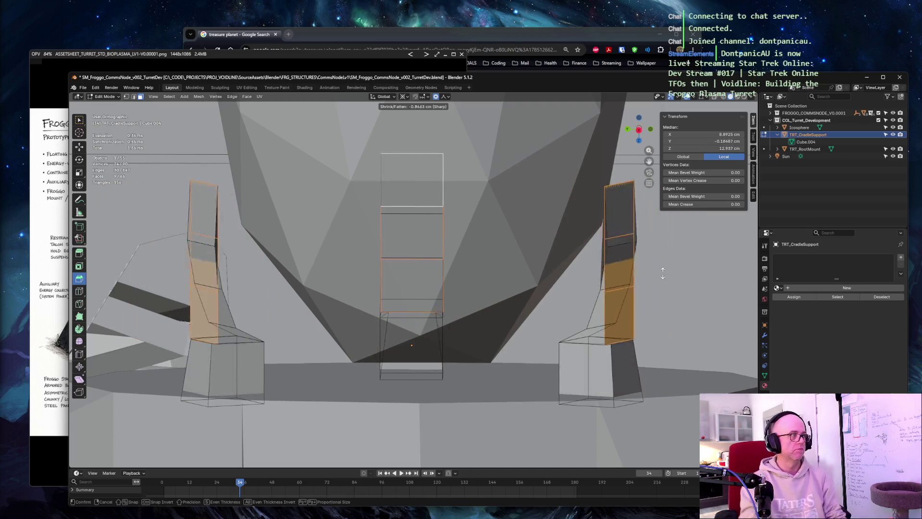
{"action": "left_click", "coordinate": [669, 248]}
{"action": "key", "text": "ctrl+z"}
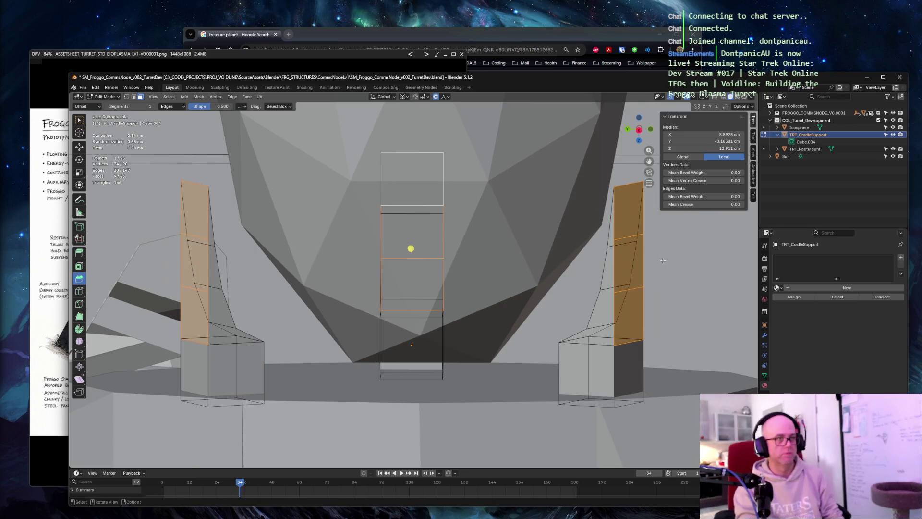
{"action": "left_click", "coordinate": [680, 267]}
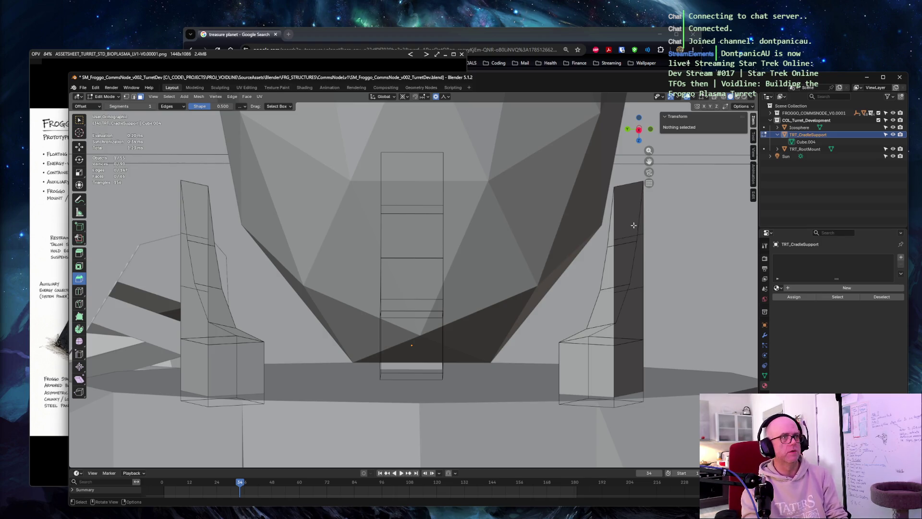
Select three stacked right-support faces plus all faces of matching area, trial a Shrink/Fatten and undo it
{"action": "middle_click_drag", "start_coordinate": [684, 234], "coordinate": [684, 234]}
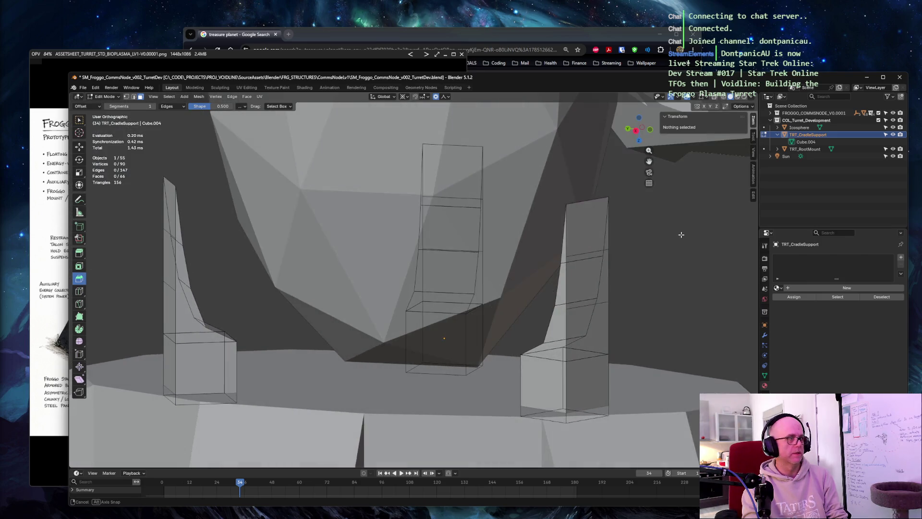
{"action": "left_click", "coordinate": [584, 224]}
{"action": "left_click", "coordinate": [596, 281], "text": "shift"}
{"action": "left_click", "coordinate": [597, 328], "text": "shift"}
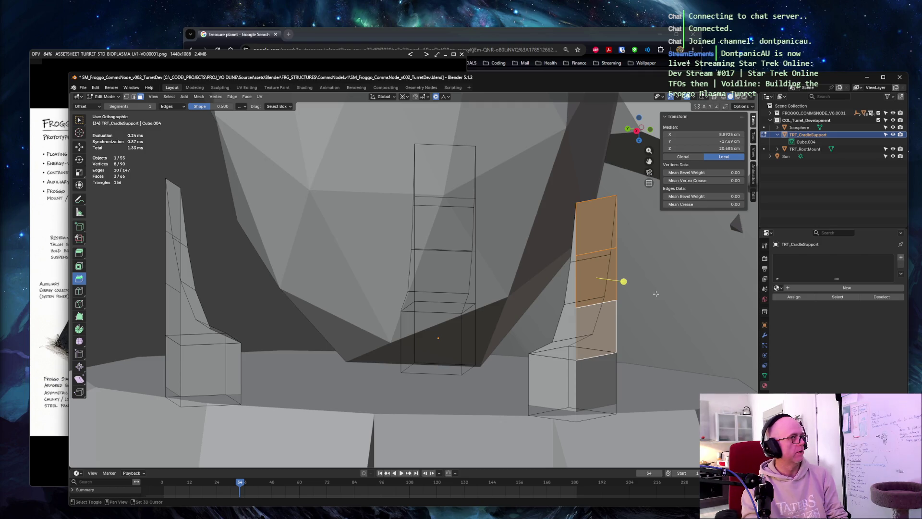
{"action": "key", "text": "shift+g"}
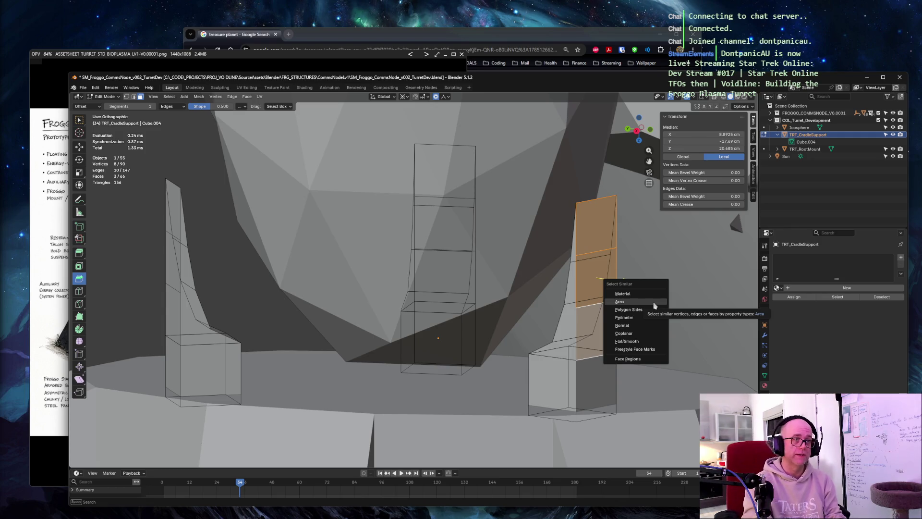
{"action": "left_click", "coordinate": [655, 305]}
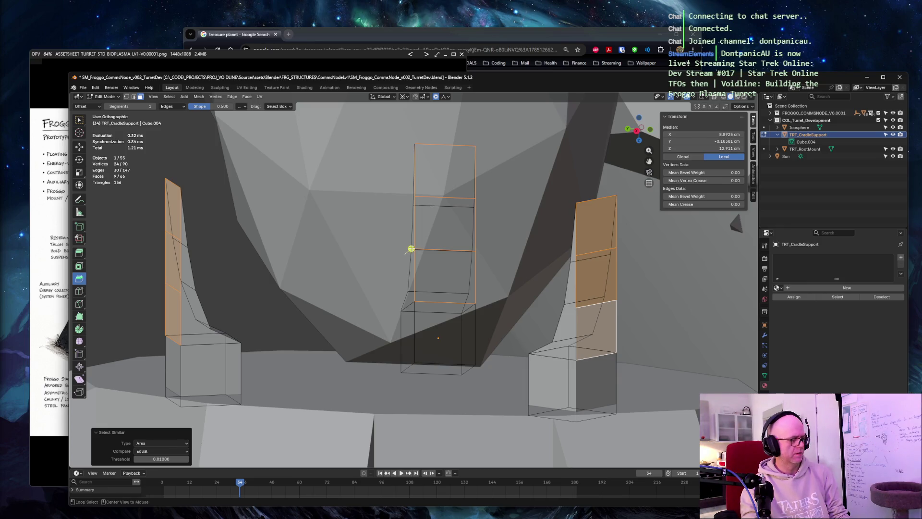
{"action": "key", "text": "alt+s"}
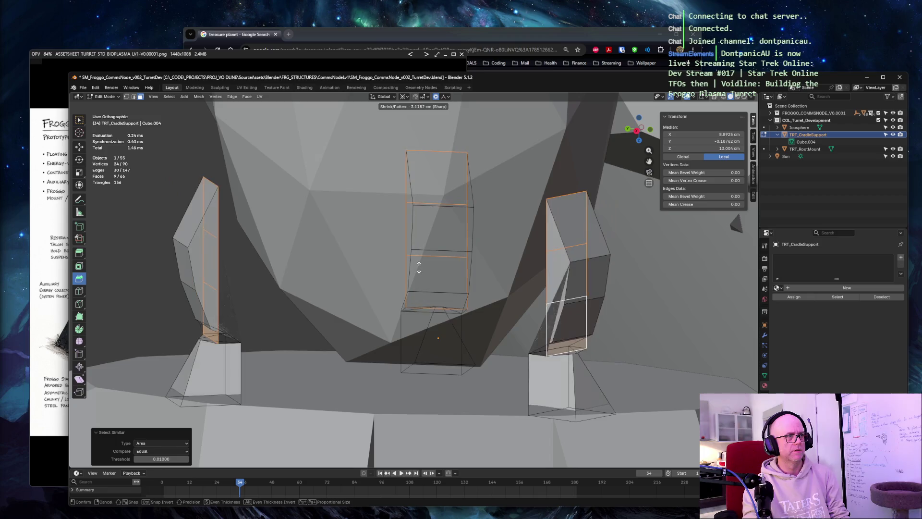
{"action": "left_click", "coordinate": [410, 248]}
{"action": "key", "text": "ctrl+z"}
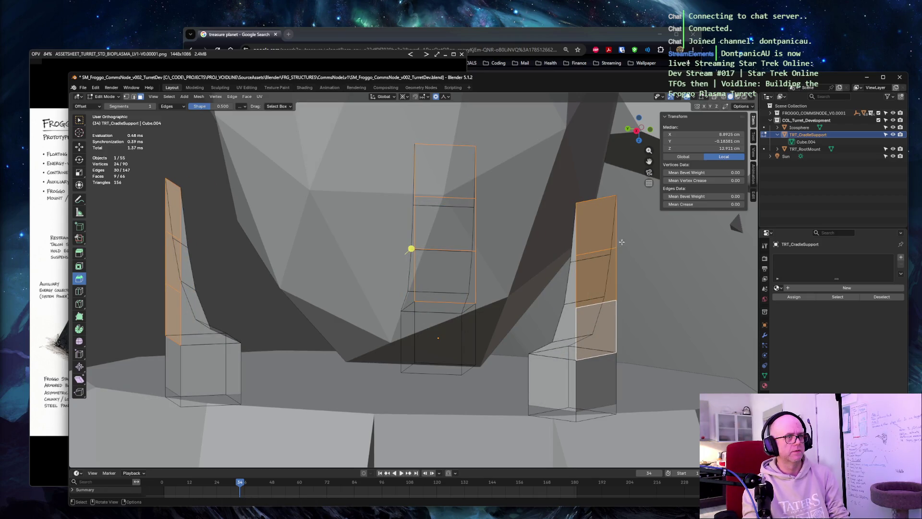
Reselect the stacked right-support faces and every face of matching area across all three supports
{"action": "middle_click_drag", "start_coordinate": [620, 244], "coordinate": [626, 240]}
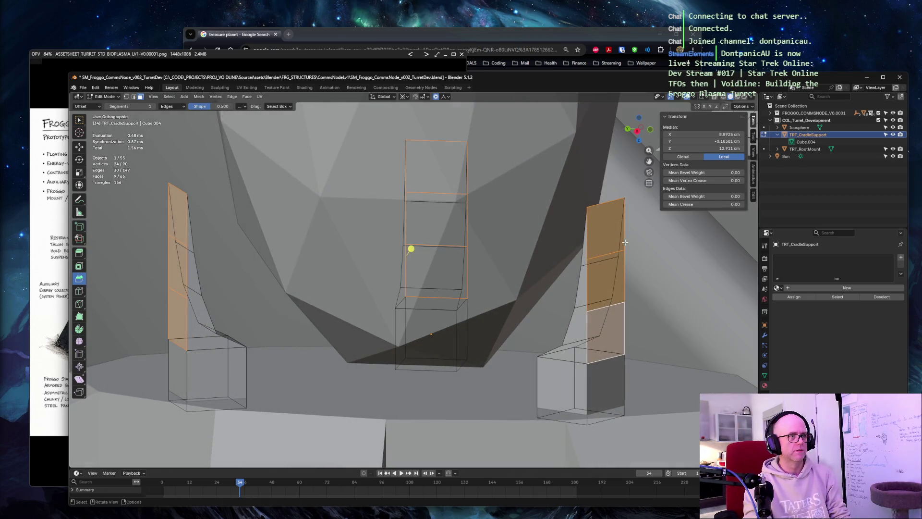
{"action": "left_click", "coordinate": [591, 379]}
{"action": "left_click", "coordinate": [606, 331], "text": "shift"}
{"action": "left_click", "coordinate": [605, 281], "text": "shift"}
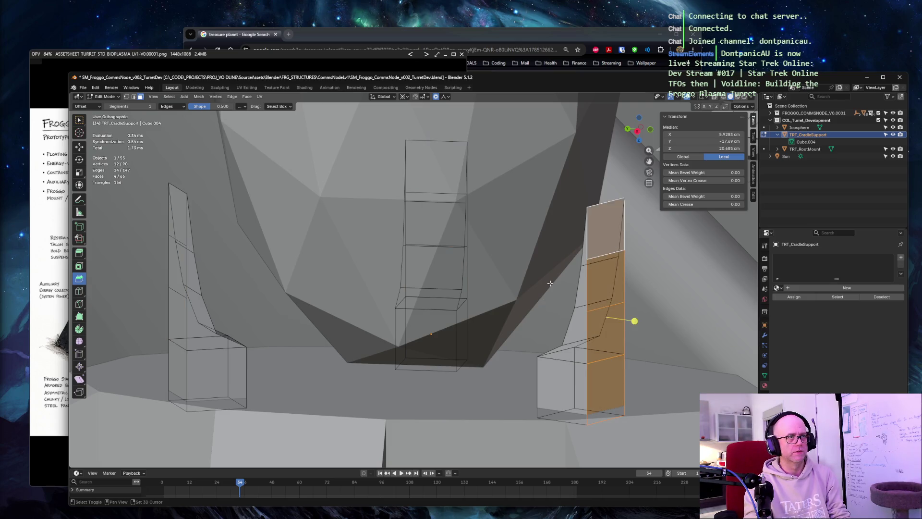
{"action": "key", "text": "shift+g"}
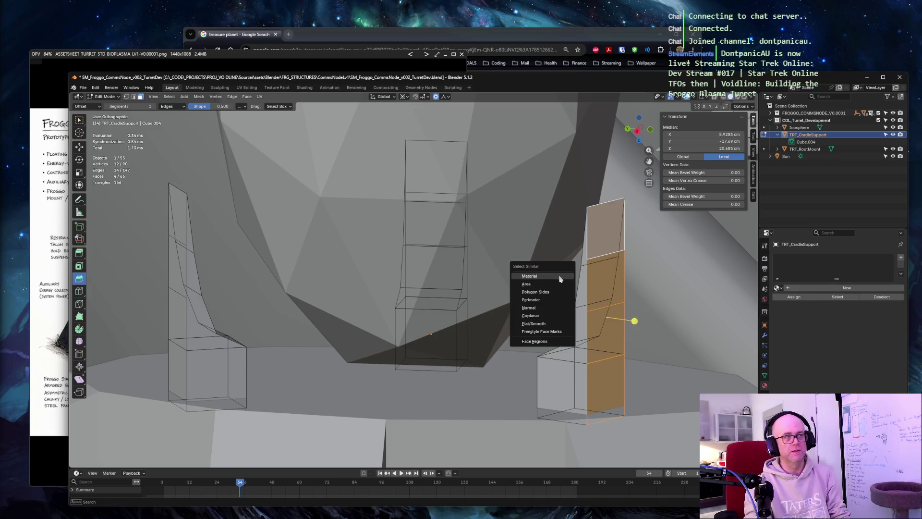
{"action": "left_click", "coordinate": [557, 287]}
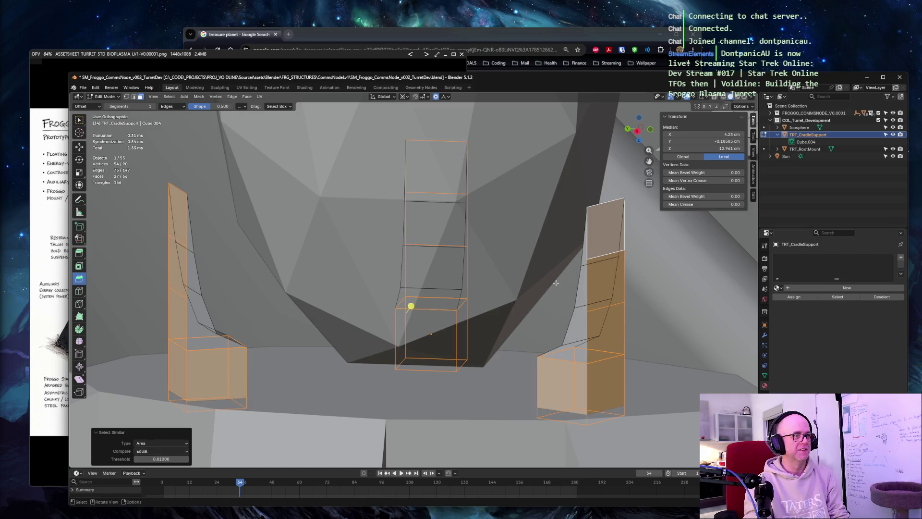
{"action": "mouse_move", "coordinate": [556, 284]}
{"action": "middle_mouse_down"}
{"action": "mouse_move", "coordinate": [397, 315]}
{"action": "mouse_move", "coordinate": [214, 370]}
{"action": "middle_mouse_up"}
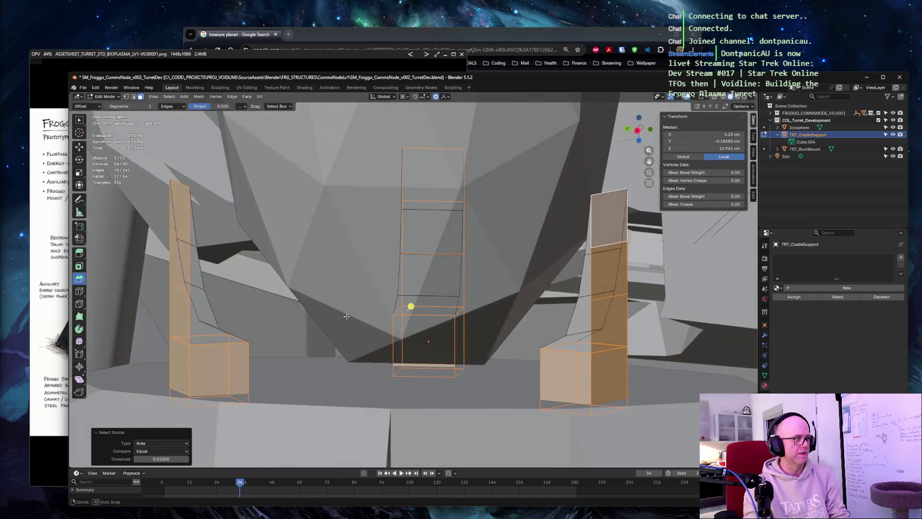
Drop a stray left-support face and test a Shrink/Fatten on the selection from a low front view
{"action": "left_click", "coordinate": [213, 370], "text": "shift"}
{"action": "middle_click_drag", "start_coordinate": [555, 375], "coordinate": [509, 368]}
{"action": "mouse_move", "coordinate": [617, 324]}
{"action": "middle_mouse_down"}
{"action": "mouse_move", "coordinate": [703, 331]}
{"action": "mouse_move", "coordinate": [606, 339]}
{"action": "middle_mouse_up"}
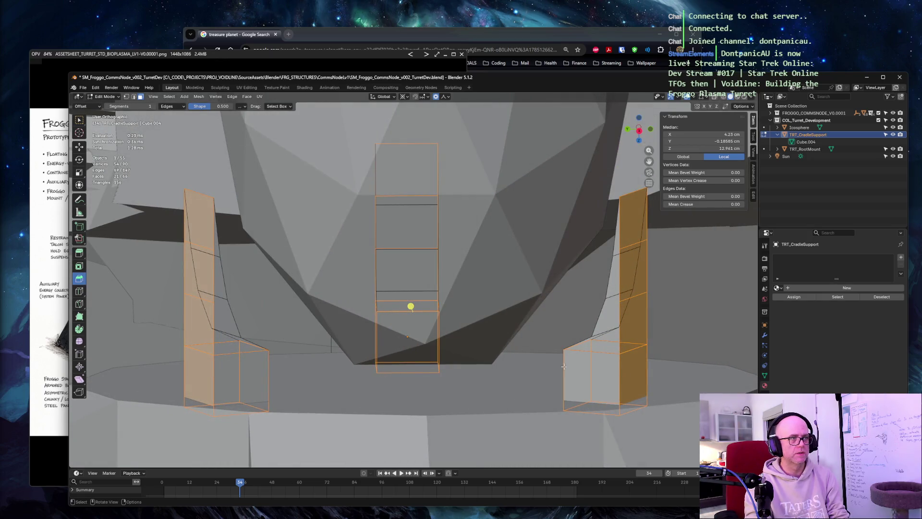
{"action": "key", "text": "alt+s"}
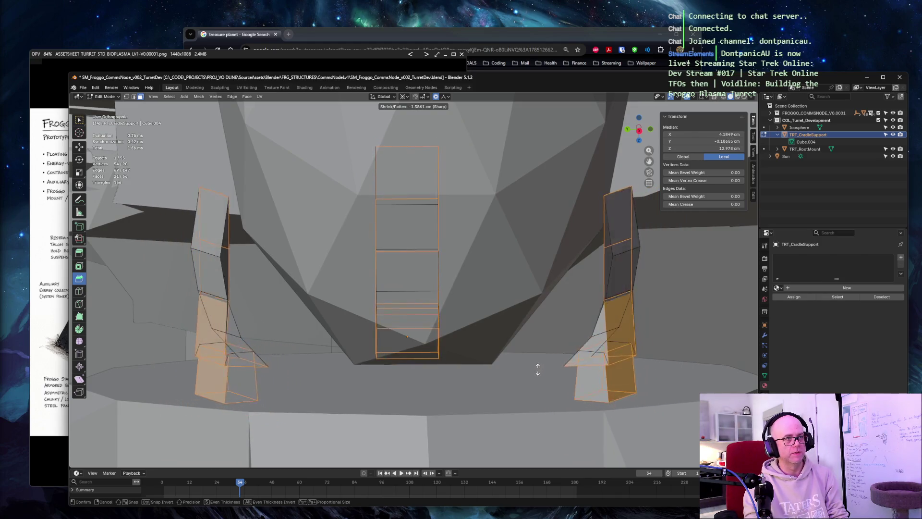
{"action": "left_click", "coordinate": [493, 349]}
{"action": "key", "text": "alt+s"}
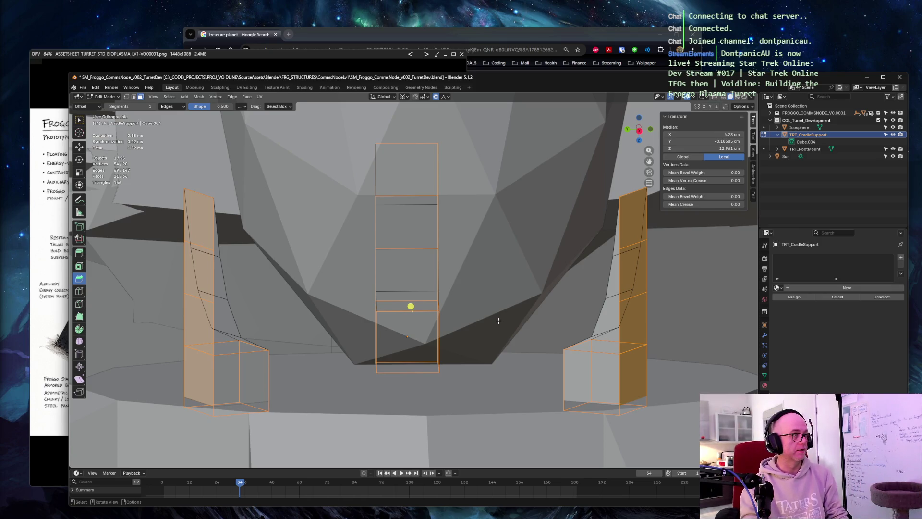
Select a column of right-support faces, grow the selection, and push them slightly outward
{"action": "left_click", "coordinate": [672, 271]}
{"action": "left_click", "coordinate": [634, 270]}
{"action": "left_click", "coordinate": [638, 324], "text": "shift"}
{"action": "left_click", "coordinate": [639, 371], "text": "shift"}
{"action": "key", "text": "ctrl+KP_Add"}
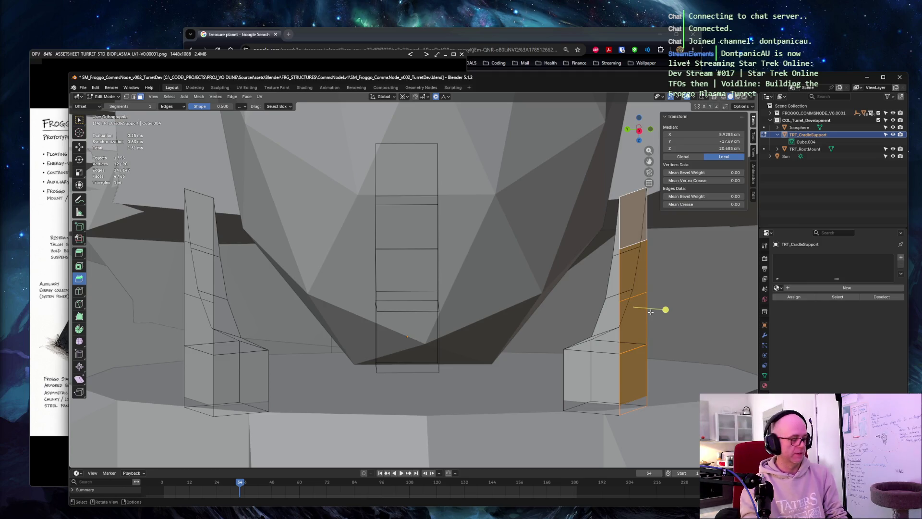
{"action": "key", "text": "alt+s"}
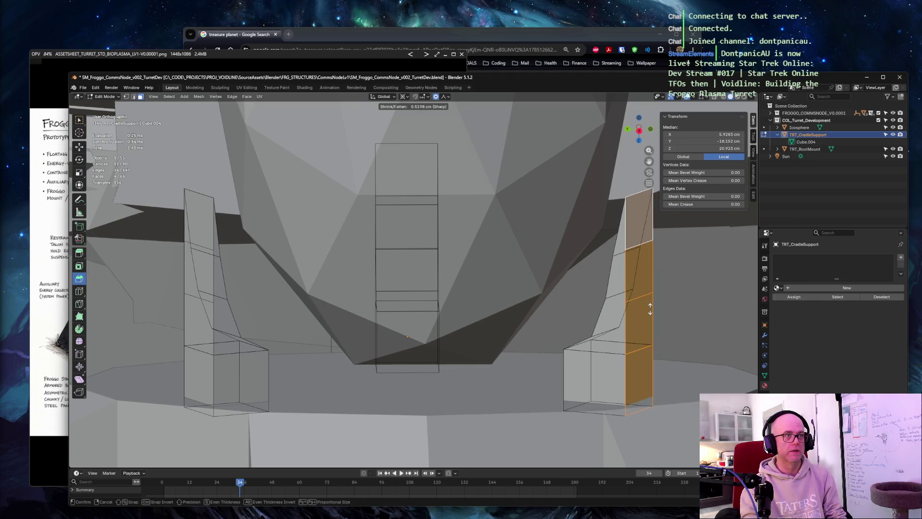
{"action": "left_click", "coordinate": [650, 309]}
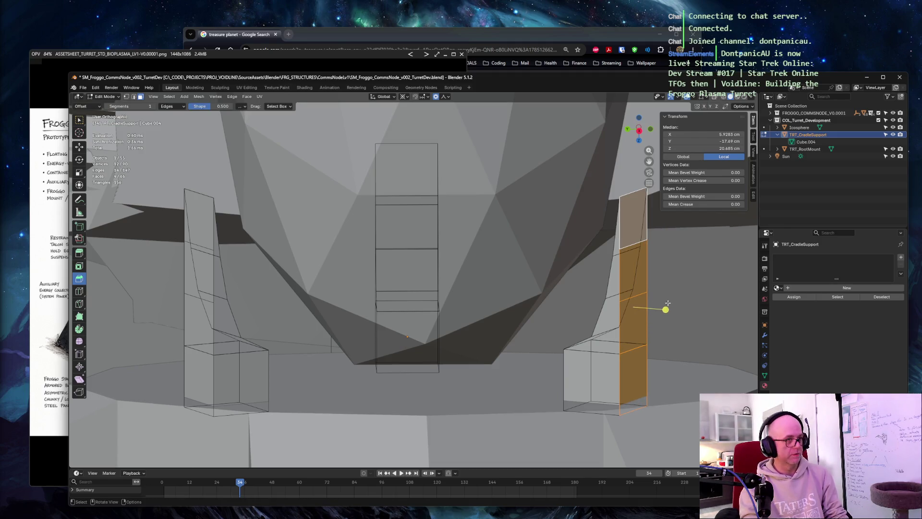
Undo, trial an outward offset on the upper faces, undo that too and clear the selection
{"action": "key", "text": "ctrl+z"}
{"action": "key", "text": "alt+s"}
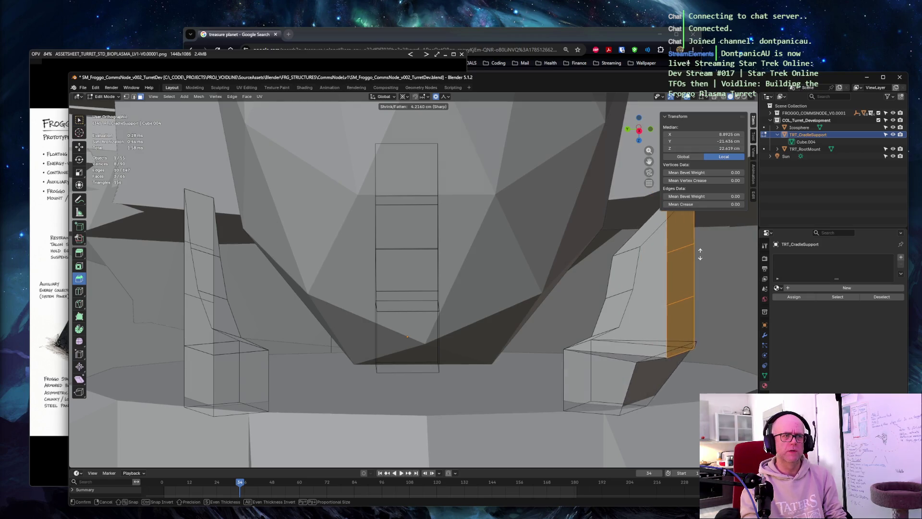
{"action": "left_click", "coordinate": [698, 263]}
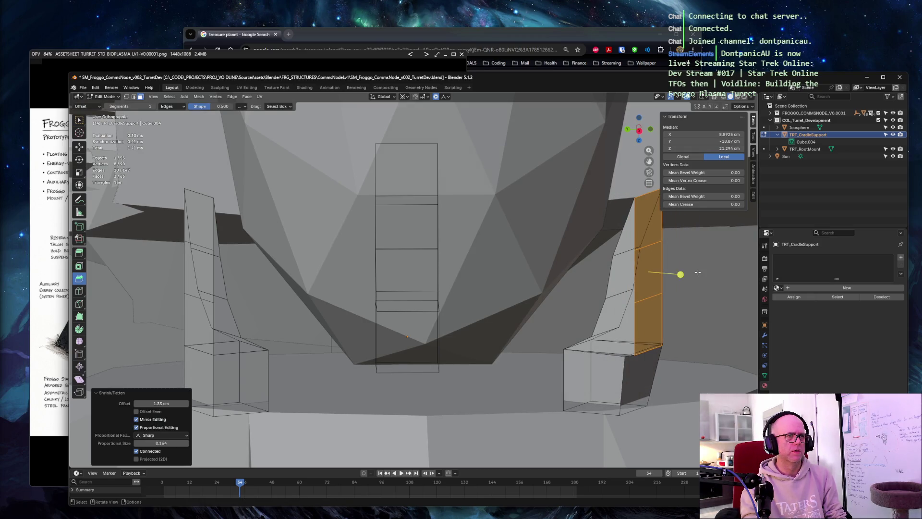
{"action": "key", "text": "ctrl+z"}
{"action": "left_click", "coordinate": [695, 276]}
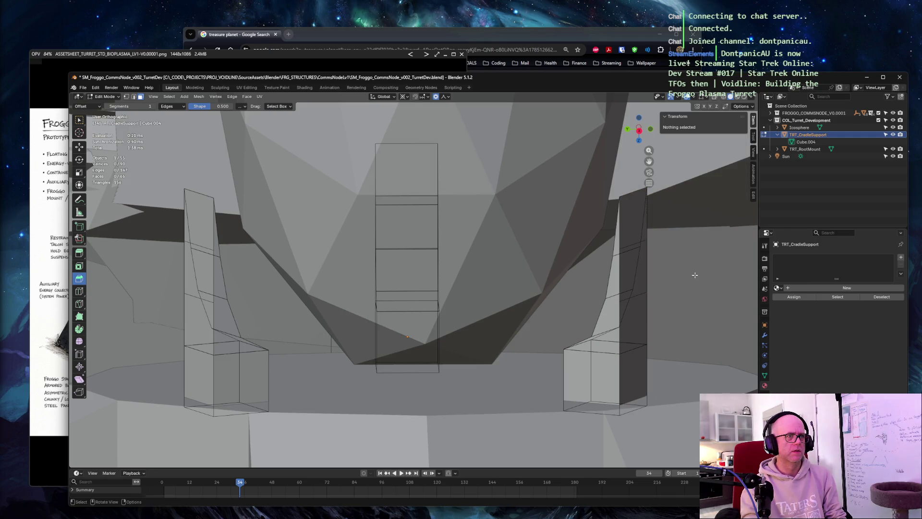
Select two stacked vertices on the right support and pull them inward with Shrink/Fatten
{"action": "key", "text": "1"}
{"action": "left_click", "coordinate": [636, 296]}
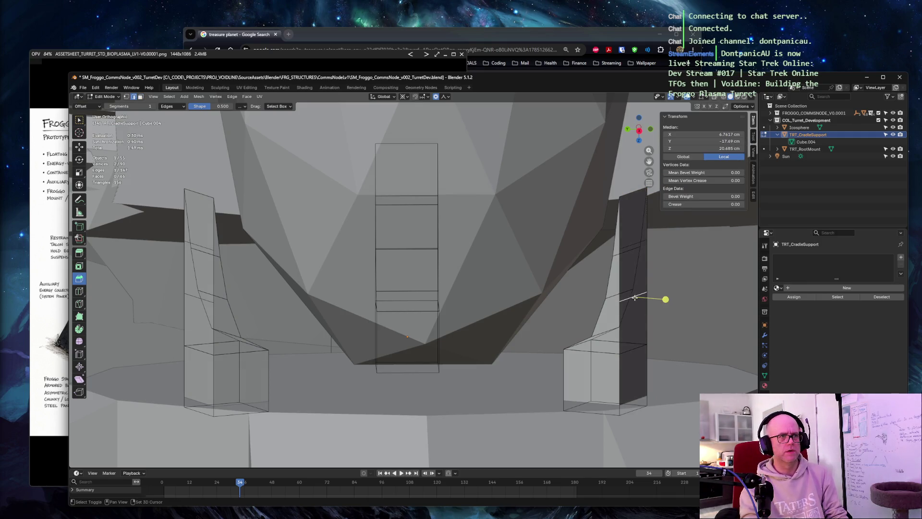
{"action": "left_click", "coordinate": [632, 247], "text": "shift"}
{"action": "key", "text": "alt+s"}
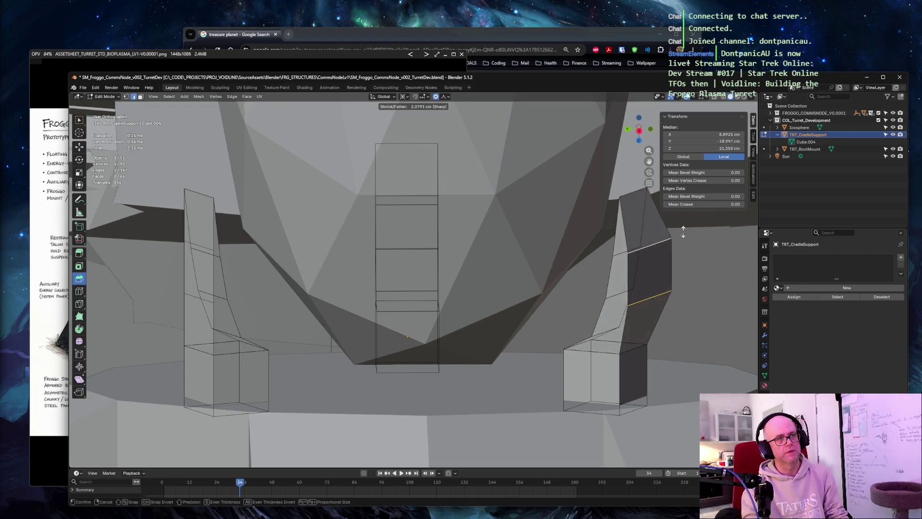
{"action": "left_click", "coordinate": [670, 263]}
Cancel a bevel, thicken the selected vertices, and start picking a column of right-support faces
{"action": "middle_click_drag", "start_coordinate": [672, 254], "coordinate": [696, 247]}
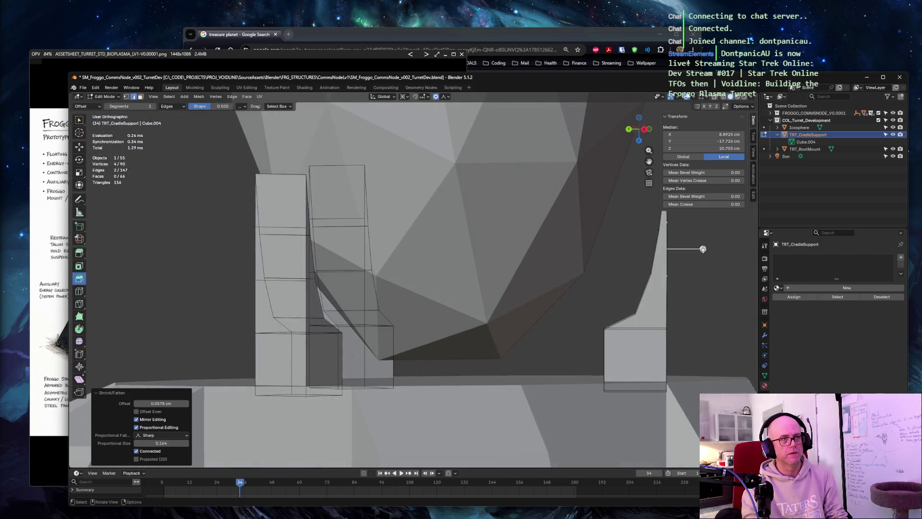
{"action": "key", "text": "ctrl+b"}
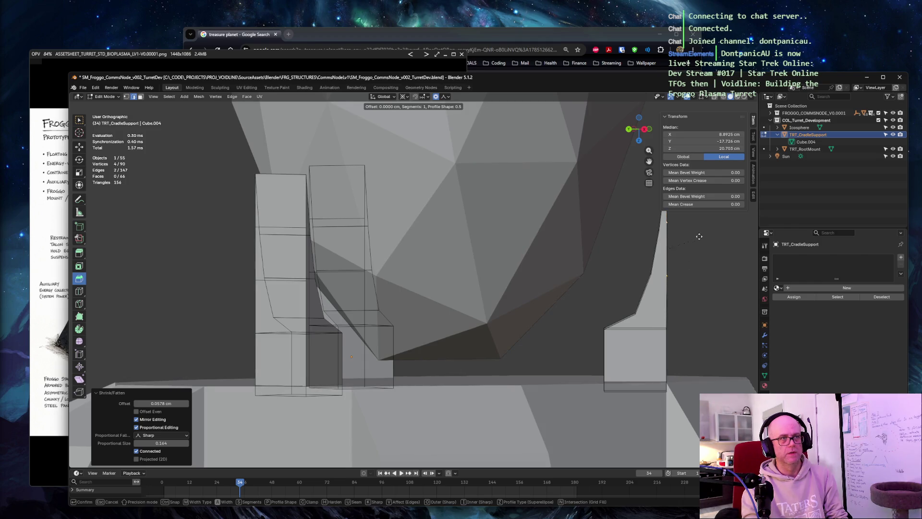
{"action": "right_click", "coordinate": [697, 247]}
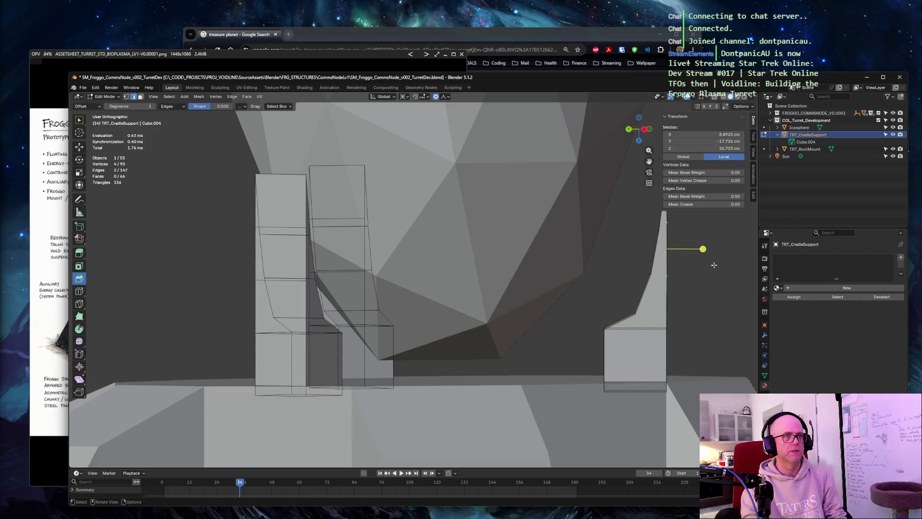
{"action": "key", "text": "alt+s"}
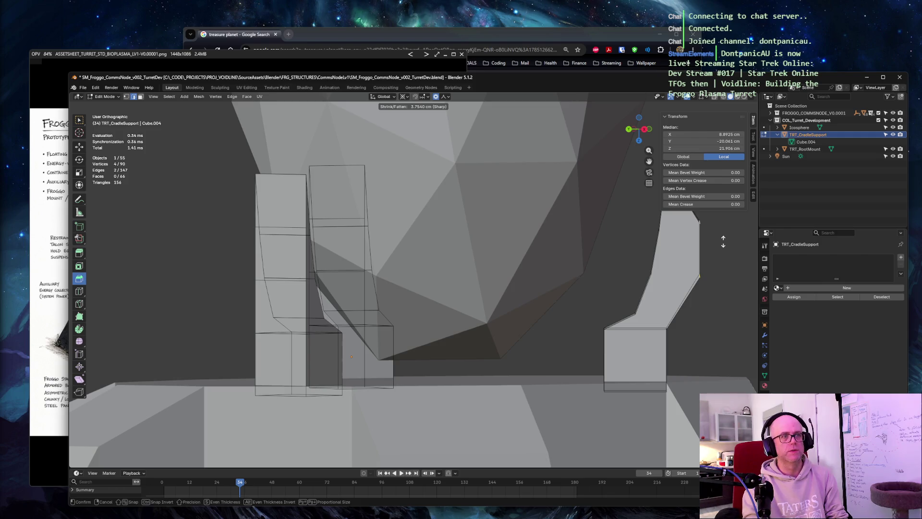
{"action": "left_click", "coordinate": [723, 241]}
{"action": "key", "text": "ctrl+b"}
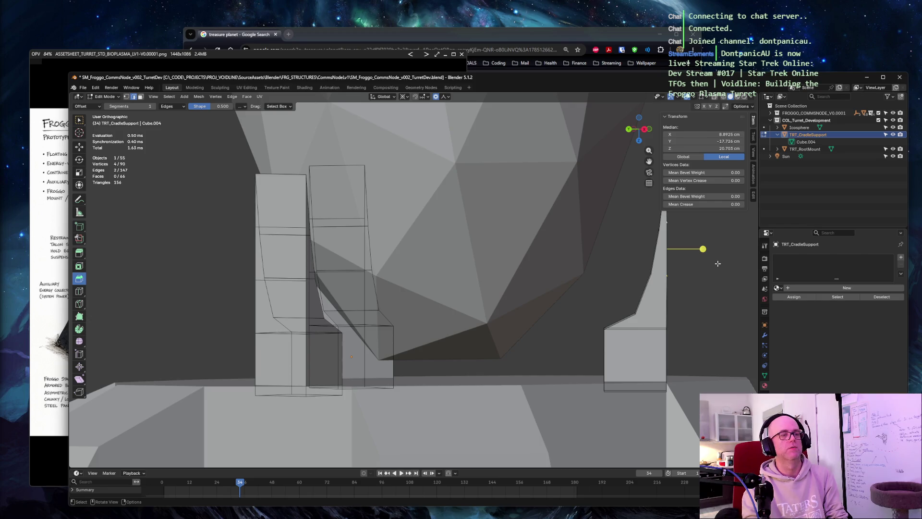
{"action": "middle_click_drag", "start_coordinate": [718, 264], "coordinate": [693, 265]}
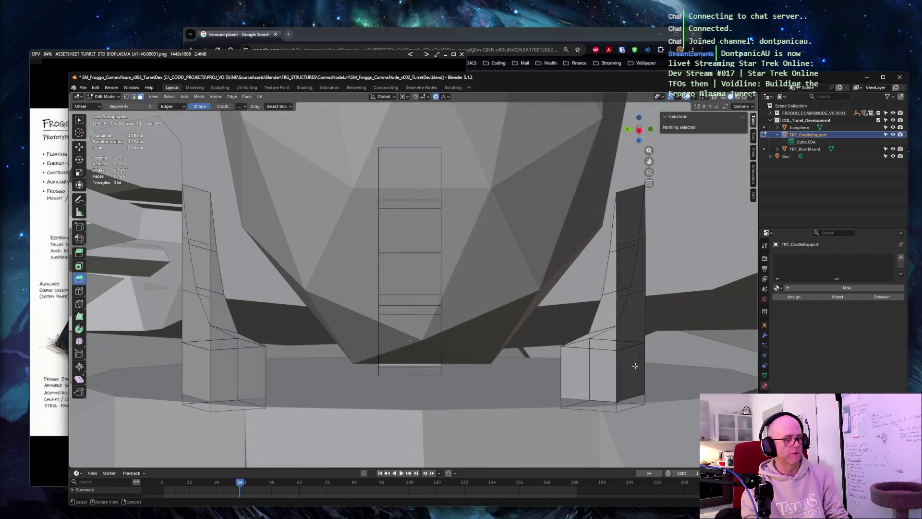
{"action": "left_click", "coordinate": [630, 375]}
{"action": "left_click", "coordinate": [631, 325], "text": "shift"}
Select the right-support prong faces, try adding faces of similar area, and revert that
{"action": "left_click", "coordinate": [631, 274], "text": "shift"}
{"action": "left_click", "coordinate": [631, 216], "text": "shift"}
{"action": "key", "text": "shift+g"}
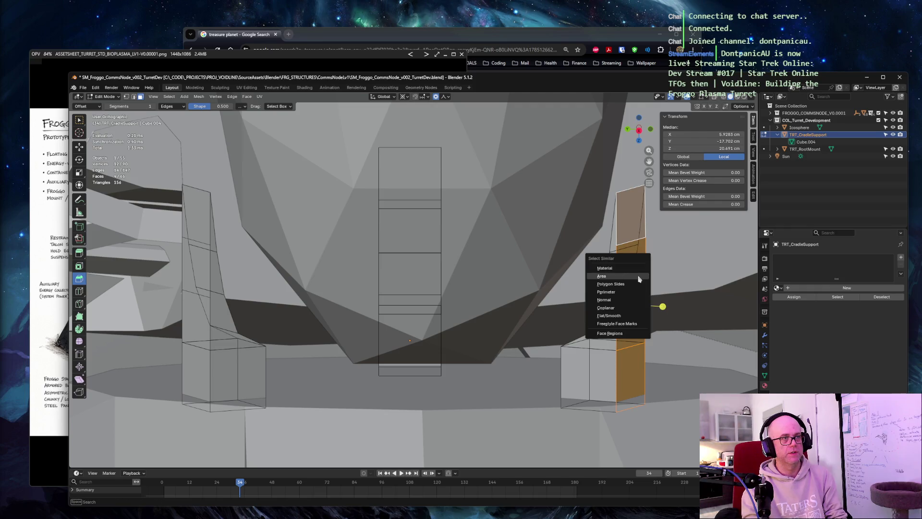
{"action": "left_click", "coordinate": [639, 277]}
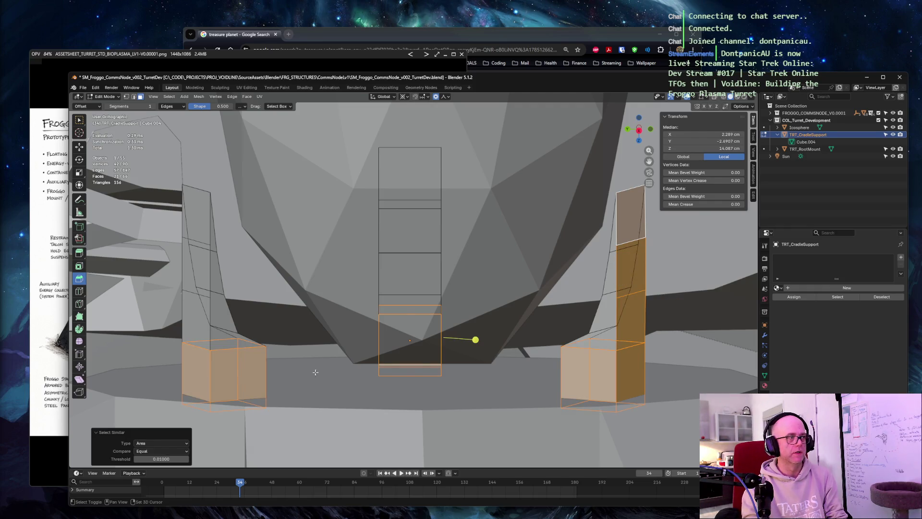
{"action": "key", "text": "ctrl+z"}
Check the prong selection from front, side and back orthographic views
{"action": "middle_click_drag", "start_coordinate": [586, 377], "coordinate": [506, 368]}
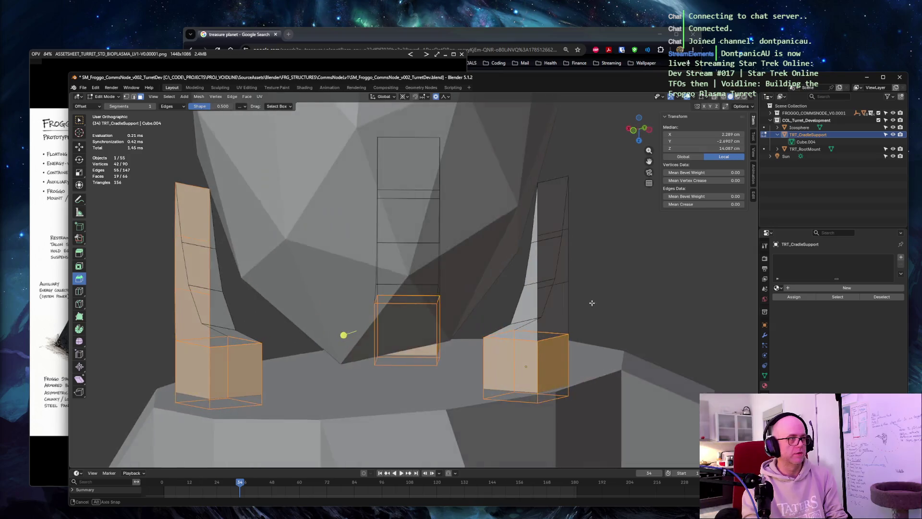
{"action": "middle_click_drag", "start_coordinate": [668, 330], "coordinate": [578, 351]}
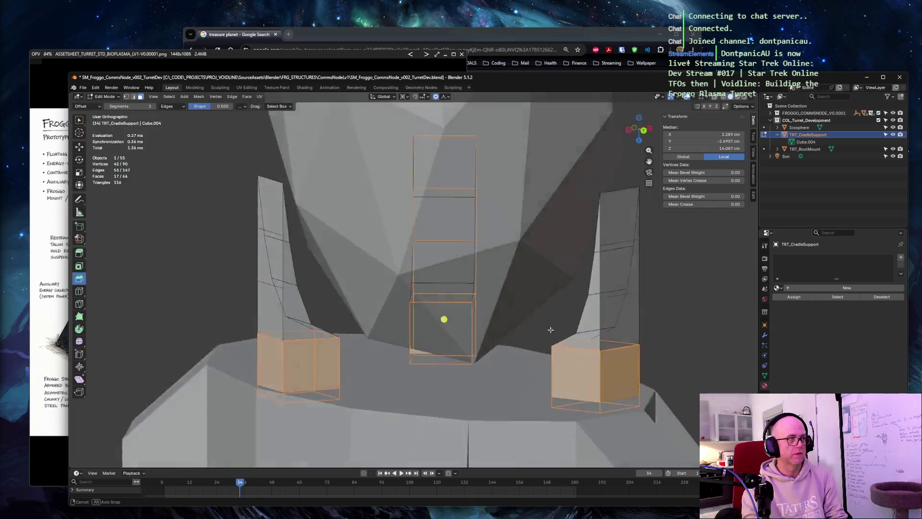
{"action": "mouse_move", "coordinate": [707, 294]}
{"action": "middle_mouse_down"}
{"action": "mouse_move", "coordinate": [692, 317]}
{"action": "mouse_move", "coordinate": [630, 298]}
{"action": "mouse_move", "coordinate": [620, 310]}
{"action": "mouse_move", "coordinate": [609, 291]}
{"action": "mouse_move", "coordinate": [485, 458]}
{"action": "middle_mouse_up"}
{"action": "key", "text": "KP_1"}
{"action": "key", "text": "KP_3"}
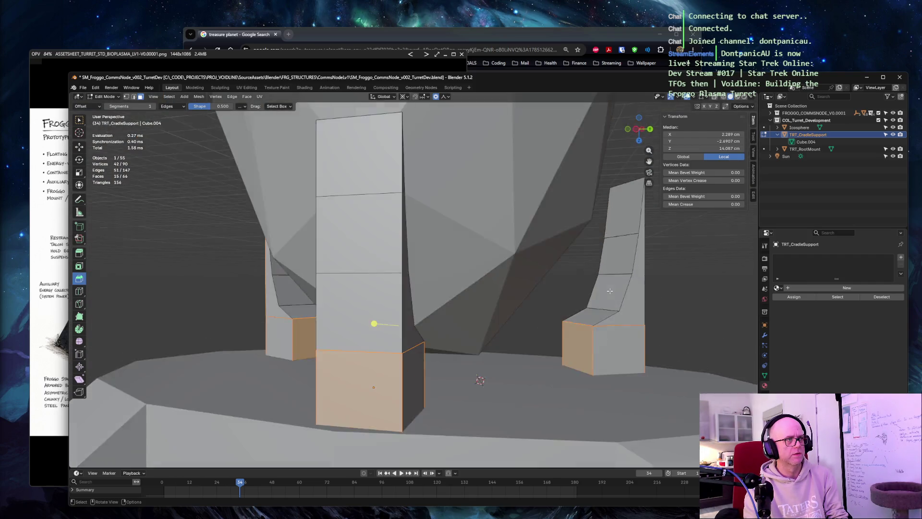
{"action": "middle_click_drag", "start_coordinate": [610, 291], "coordinate": [610, 291]}
{"action": "key", "text": "KP_3"}
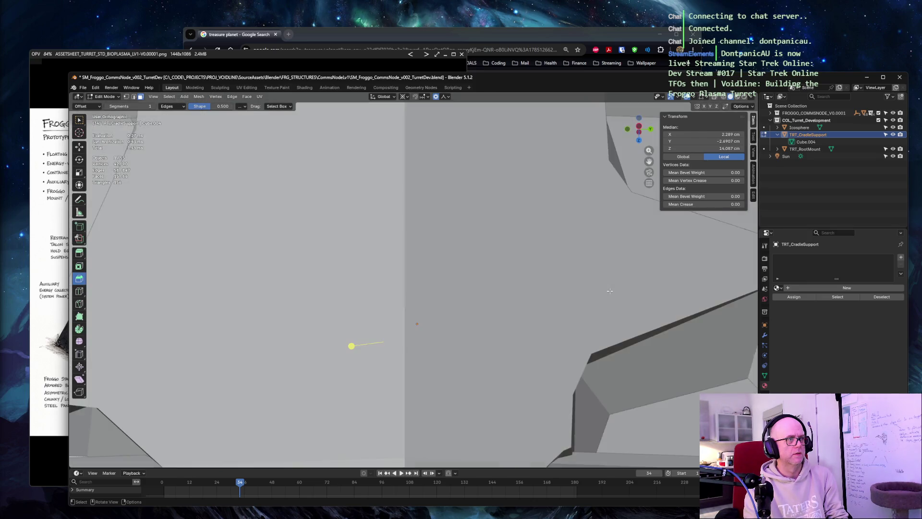
{"action": "key", "text": "KP_1"}
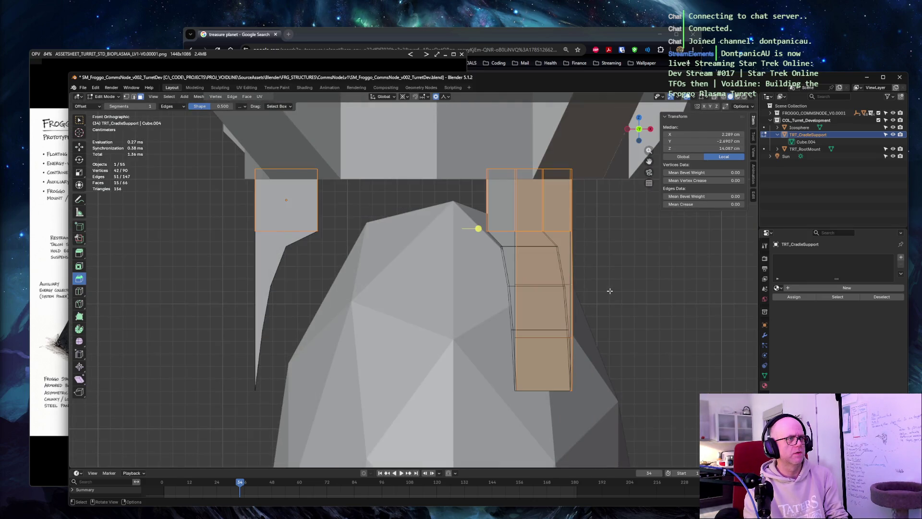
{"action": "middle_click_drag", "start_coordinate": [610, 292], "coordinate": [636, 149]}
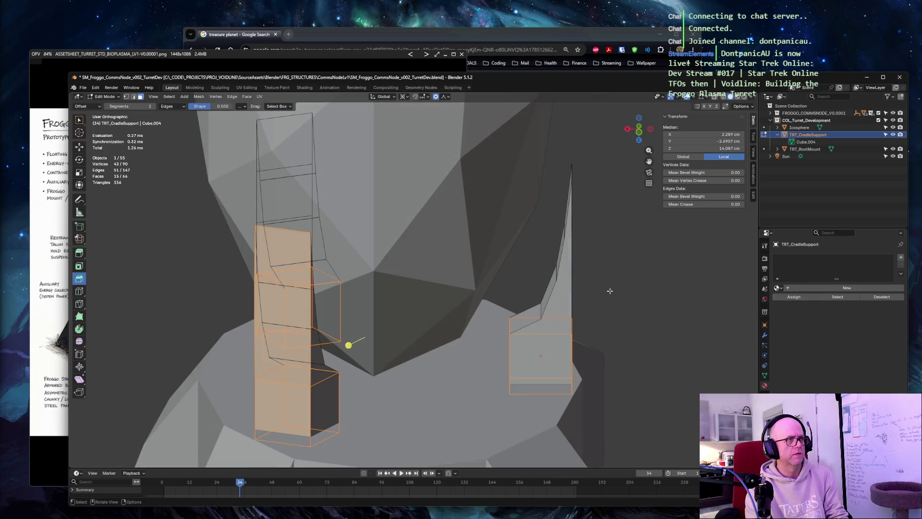
{"action": "left_click", "coordinate": [640, 141]}
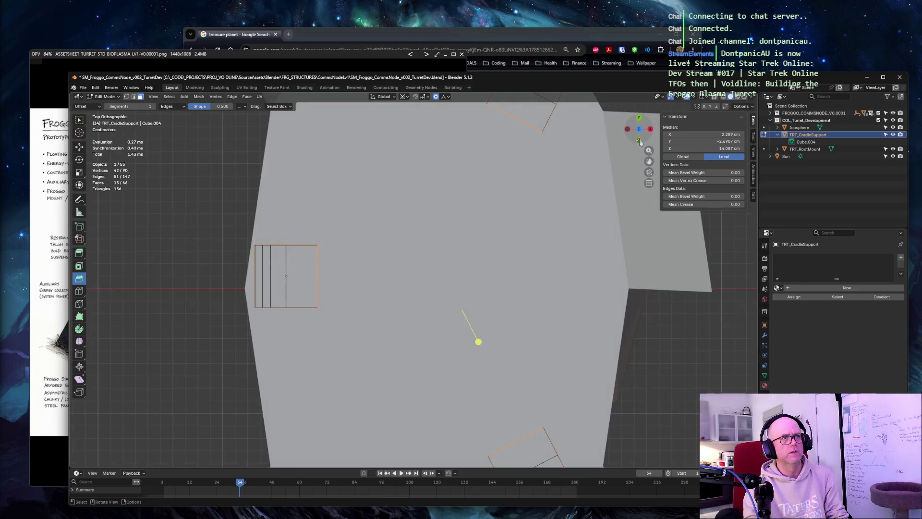
{"action": "left_click", "coordinate": [639, 143]}
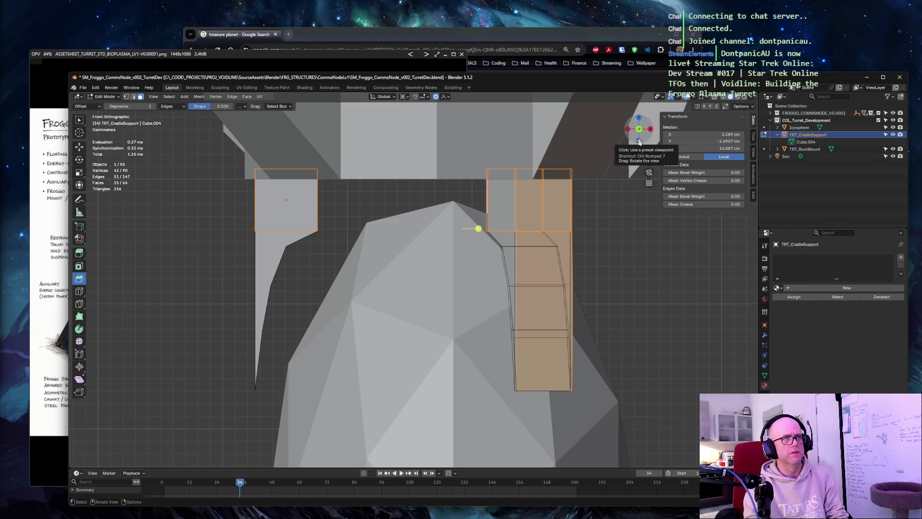
{"action": "left_click", "coordinate": [639, 142]}
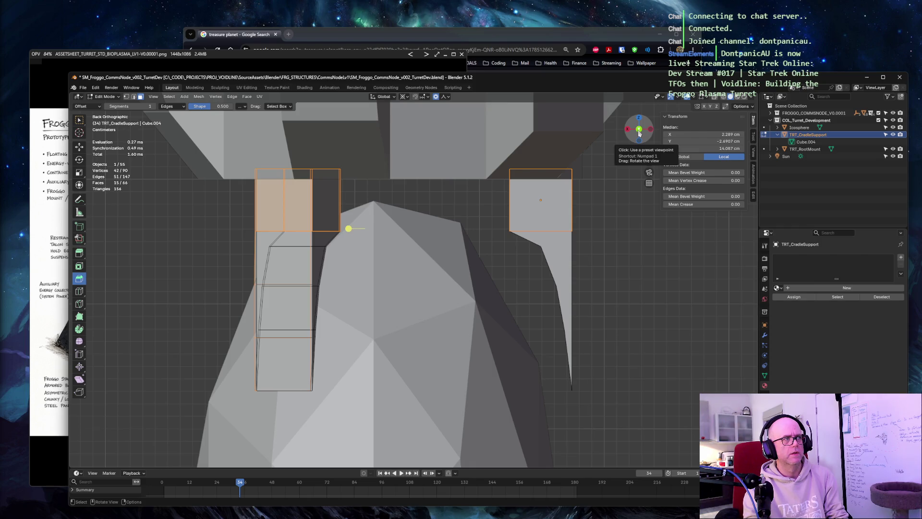
{"action": "left_click", "coordinate": [639, 132]}
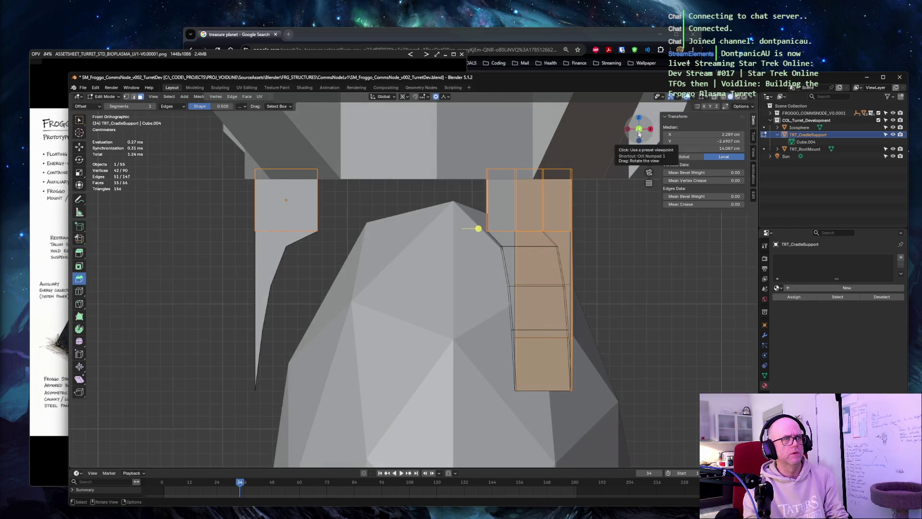
Thicken the selected support faces with Shrink/Fatten and review from a low front view
{"action": "key", "text": "alt+s"}
{"action": "left_click", "coordinate": [597, 213]}
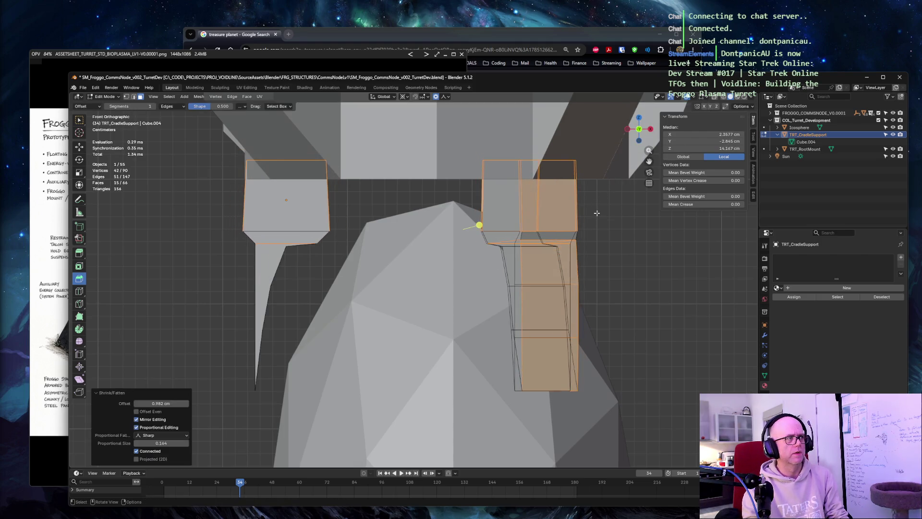
{"action": "middle_click_drag", "start_coordinate": [547, 238], "coordinate": [476, 209]}
{"action": "key", "text": "ctrl+b"}
{"action": "middle_click_drag", "start_coordinate": [629, 239], "coordinate": [546, 196]}
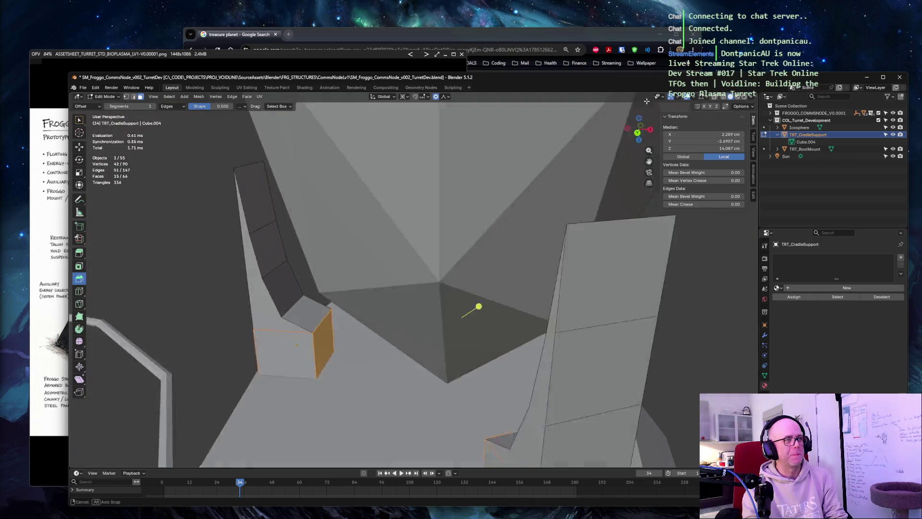
{"action": "scroll", "coordinate": [546, 196], "scroll_direction": "down", "scroll_amount": 5}
{"action": "mouse_move", "coordinate": [546, 202]}
{"action": "middle_mouse_down"}
{"action": "mouse_move", "coordinate": [581, 220]}
{"action": "mouse_move", "coordinate": [548, 231]}
{"action": "middle_mouse_up"}
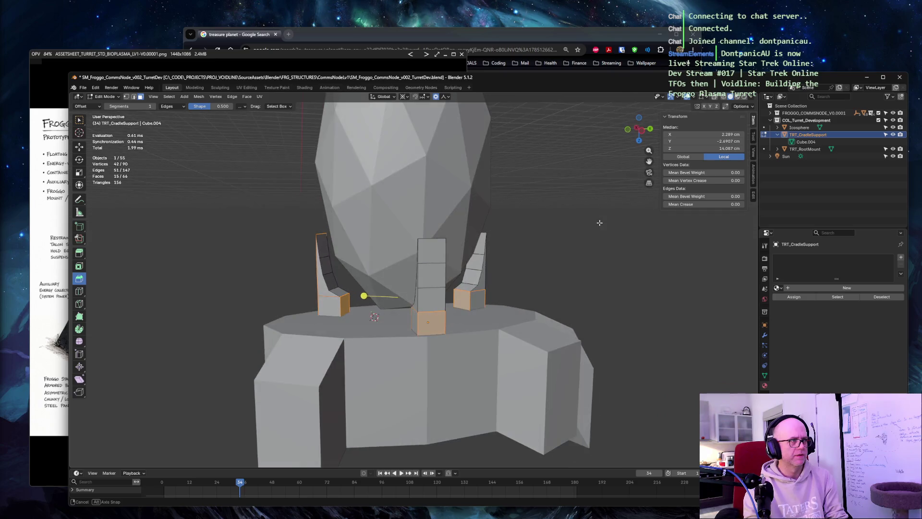
Deselect the bracket-cube faces and shrink the prong tops so they taper to thin points
{"action": "left_click", "coordinate": [344, 307], "text": "shift"}
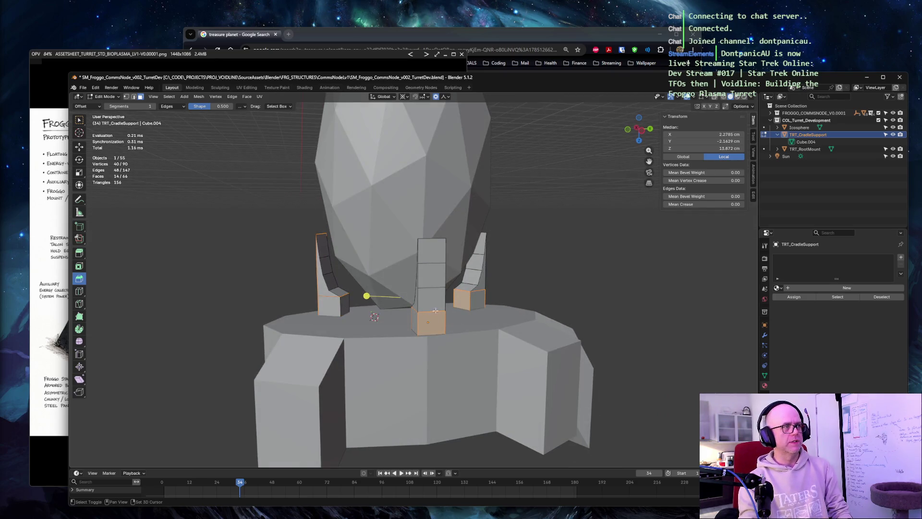
{"action": "left_click", "coordinate": [465, 299], "text": "shift"}
{"action": "mouse_move", "coordinate": [505, 274]}
{"action": "middle_mouse_down"}
{"action": "mouse_move", "coordinate": [634, 253]}
{"action": "mouse_move", "coordinate": [444, 328]}
{"action": "middle_mouse_up"}
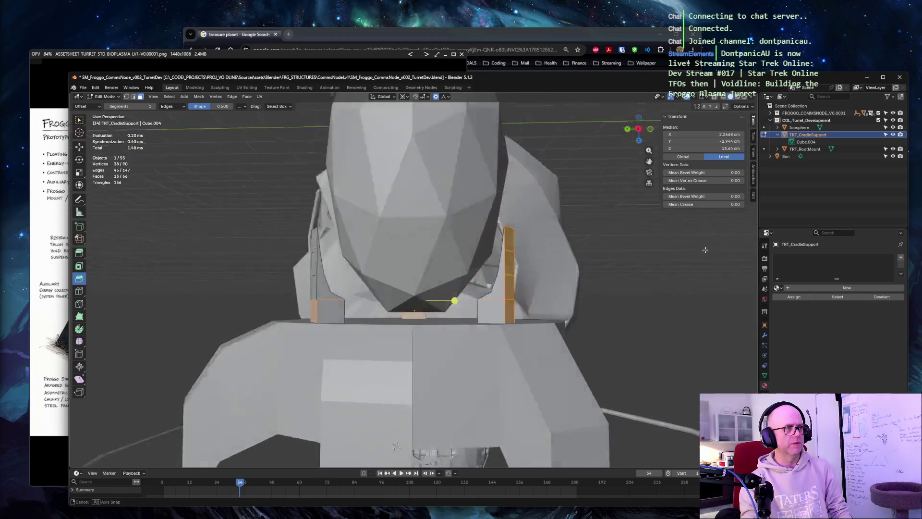
{"action": "middle_click_drag", "start_coordinate": [562, 281], "coordinate": [593, 262]}
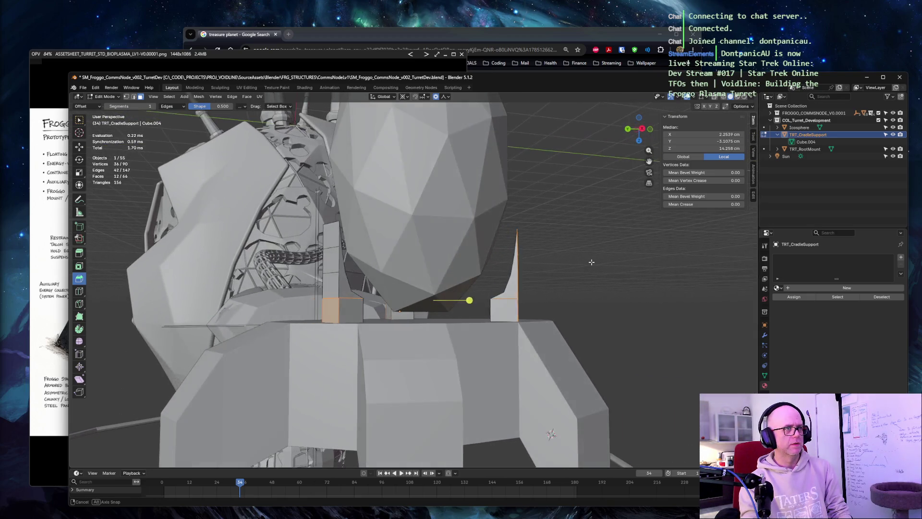
{"action": "key", "text": "alt+s"}
{"action": "left_click", "coordinate": [554, 278]}
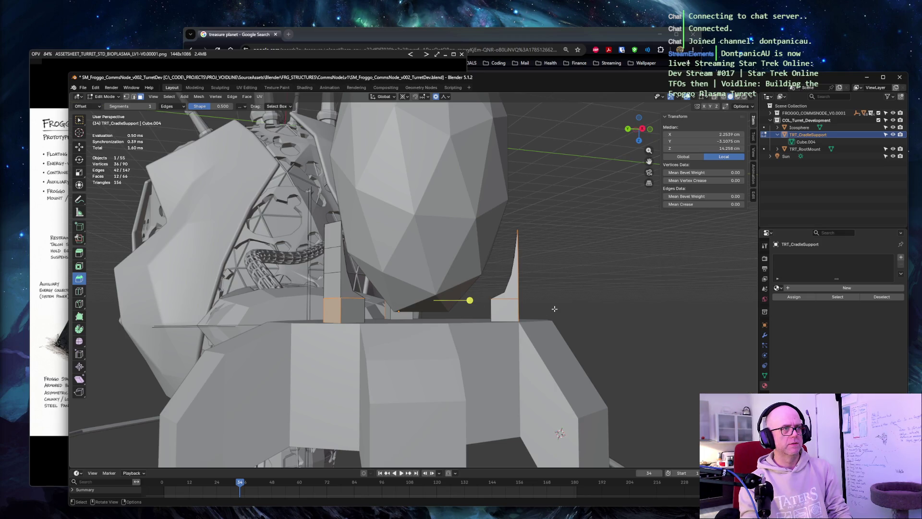
Switch to edge selection, inspect the tapered prongs all round, and extend the selection up the central column
{"action": "key", "text": "2"}
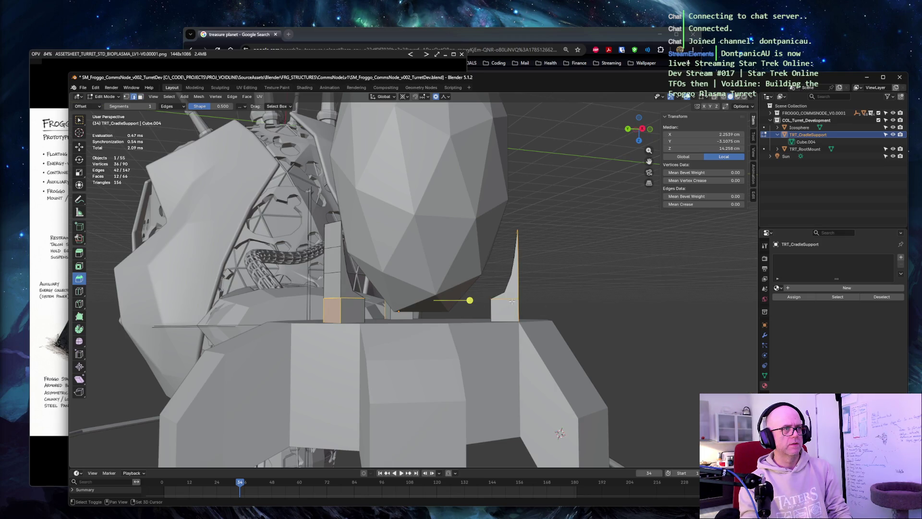
{"action": "key", "text": "shift"}
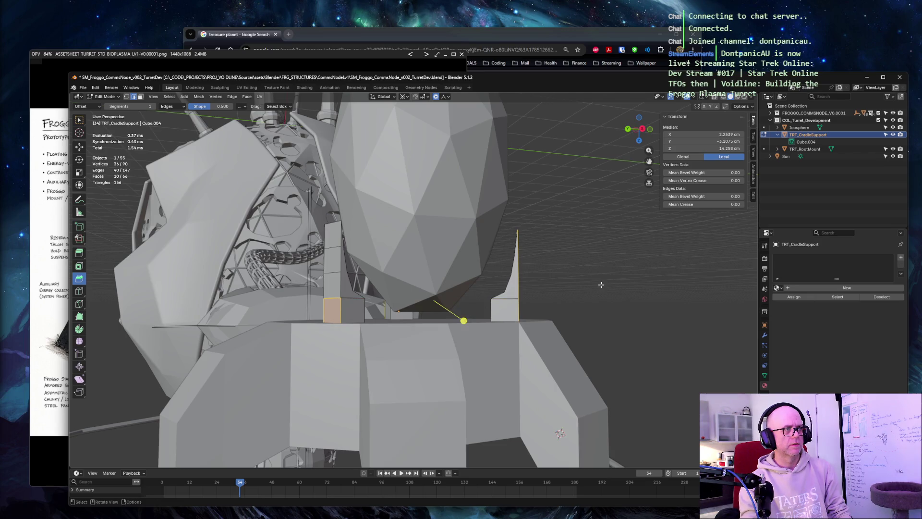
{"action": "middle_click_drag", "start_coordinate": [623, 272], "coordinate": [317, 308]}
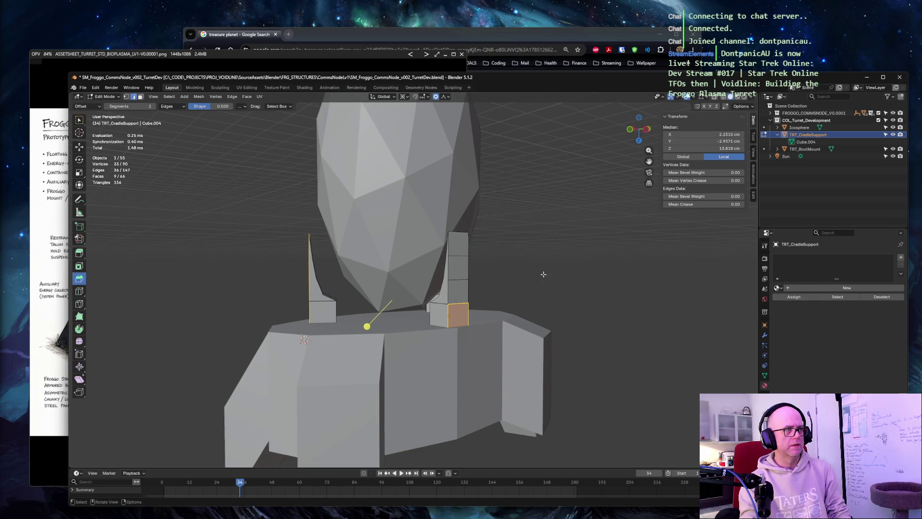
{"action": "middle_click_drag", "start_coordinate": [438, 296], "coordinate": [497, 300]}
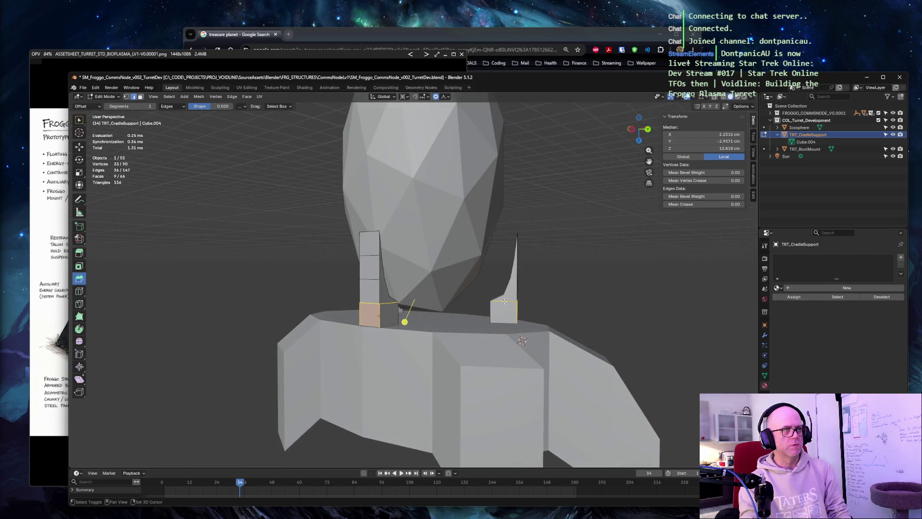
{"action": "mouse_move", "coordinate": [388, 303]}
{"action": "middle_mouse_down"}
{"action": "mouse_move", "coordinate": [624, 285]}
{"action": "mouse_move", "coordinate": [530, 285]}
{"action": "middle_mouse_up"}
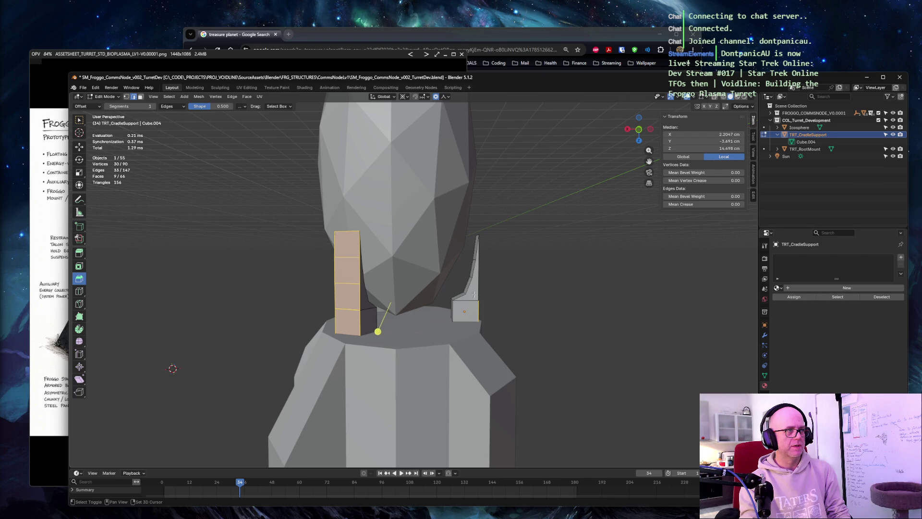
{"action": "mouse_move", "coordinate": [465, 299]}
{"action": "middle_mouse_down"}
{"action": "mouse_move", "coordinate": [456, 265]}
{"action": "mouse_move", "coordinate": [452, 274]}
{"action": "mouse_move", "coordinate": [522, 271]}
{"action": "middle_mouse_up"}
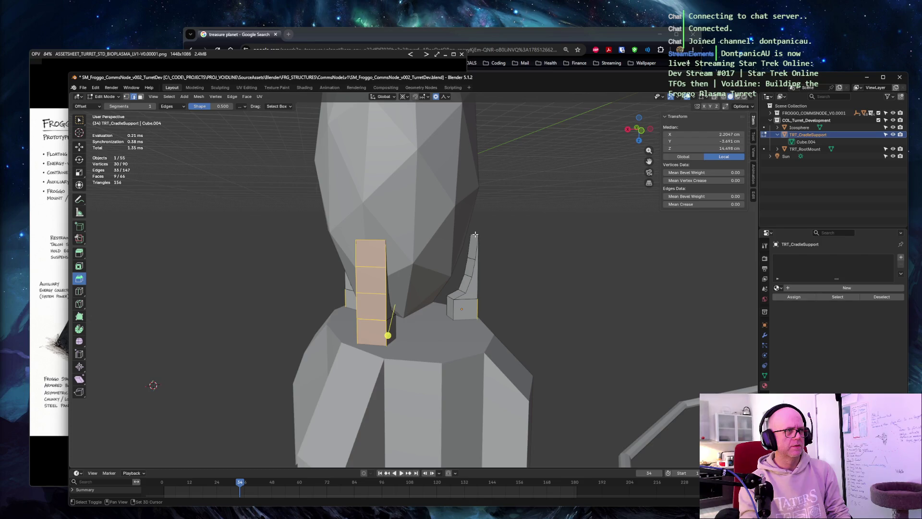
{"action": "mouse_move", "coordinate": [555, 237]}
{"action": "middle_mouse_down"}
{"action": "mouse_move", "coordinate": [380, 238]}
{"action": "mouse_move", "coordinate": [472, 238]}
{"action": "mouse_move", "coordinate": [414, 306]}
{"action": "middle_mouse_up"}
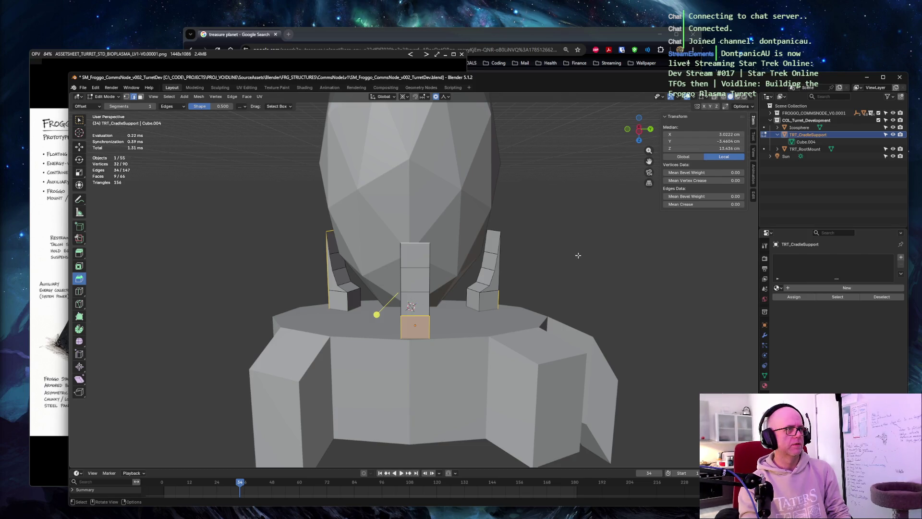
{"action": "key", "text": "e"}
Select the whole central column and thicken its faces with Shrink/Fatten
{"action": "left_click", "coordinate": [460, 254]}
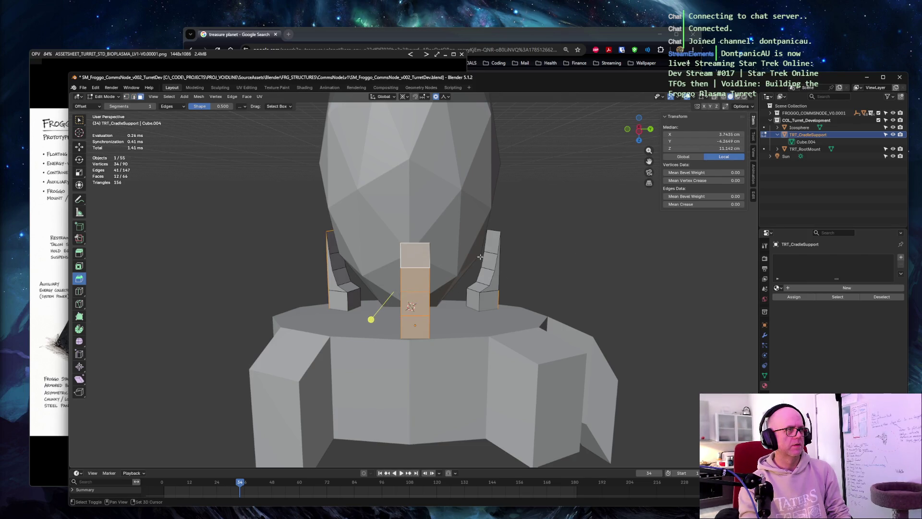
{"action": "middle_click_drag", "start_coordinate": [460, 255], "coordinate": [509, 272]}
{"action": "left_click", "coordinate": [430, 289], "text": "shift"}
{"action": "left_click", "coordinate": [430, 252], "text": "shift"}
{"action": "mouse_move", "coordinate": [433, 274]}
{"action": "middle_mouse_down"}
{"action": "mouse_move", "coordinate": [577, 243]}
{"action": "mouse_move", "coordinate": [548, 273]}
{"action": "middle_mouse_up"}
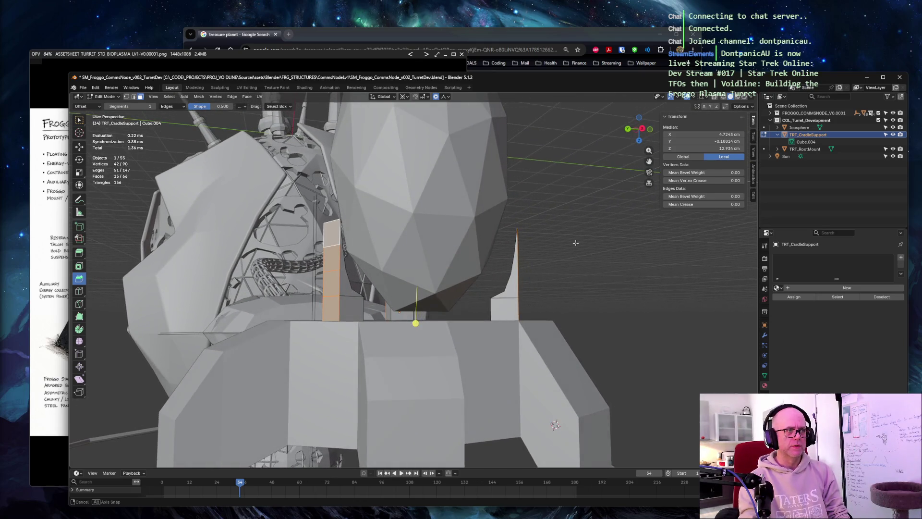
{"action": "scroll", "coordinate": [548, 273], "scroll_direction": "up", "scroll_amount": 2}
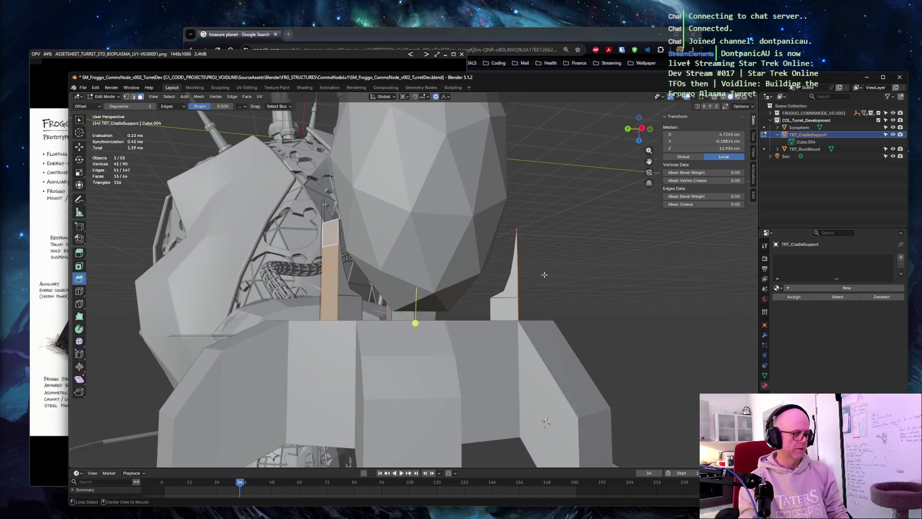
{"action": "key", "text": "alt+s"}
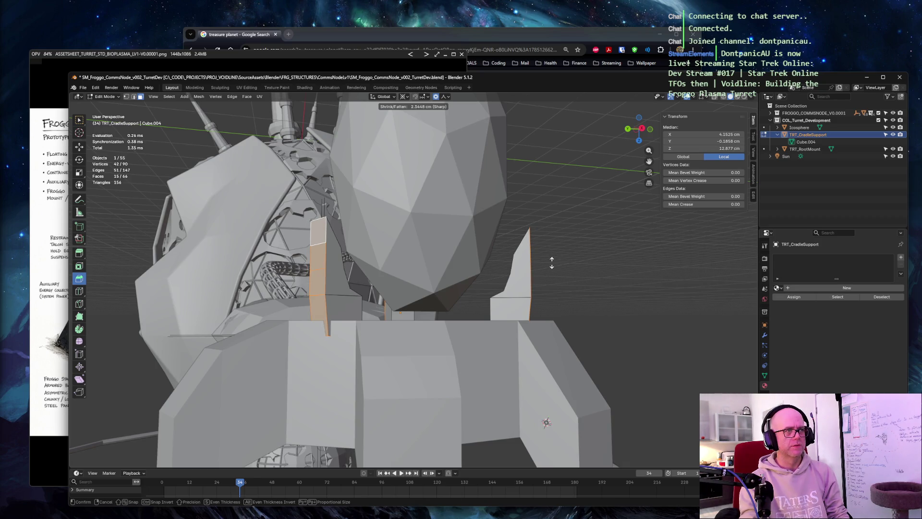
{"action": "left_click", "coordinate": [551, 259]}
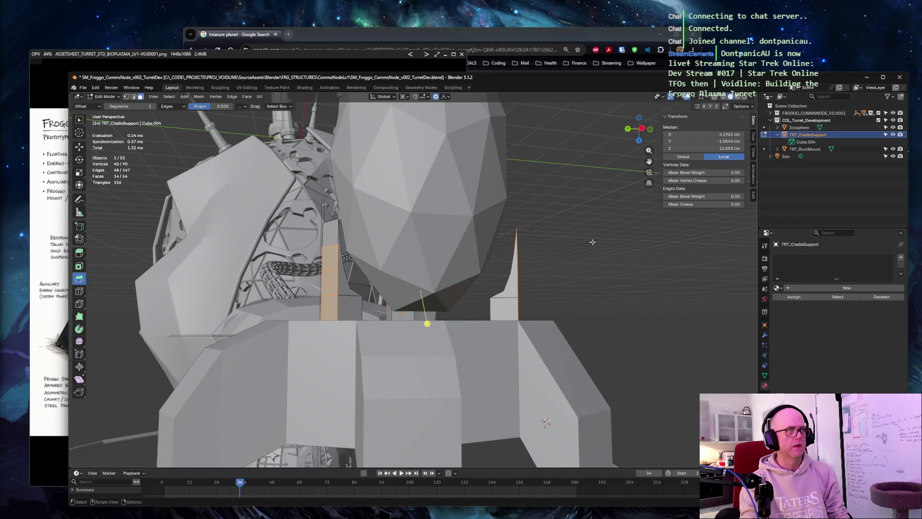
Deselect the pillar's top and bottom faces from both sides of the model
{"action": "middle_click_drag", "start_coordinate": [308, 237], "coordinate": [489, 241]}
{"action": "left_click", "coordinate": [489, 241], "text": "shift"}
{"action": "left_click", "coordinate": [489, 314], "text": "shift"}
{"action": "mouse_move", "coordinate": [489, 313]}
{"action": "middle_mouse_down"}
{"action": "mouse_move", "coordinate": [366, 307]}
{"action": "mouse_move", "coordinate": [421, 262]}
{"action": "middle_mouse_up"}
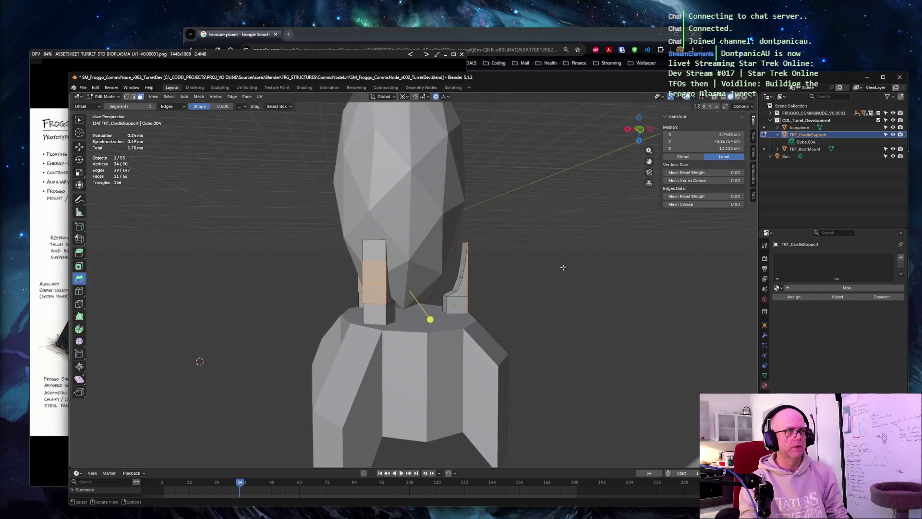
{"action": "left_click", "coordinate": [420, 262], "text": "shift"}
{"action": "left_click", "coordinate": [421, 314], "text": "shift"}
{"action": "middle_click_drag", "start_coordinate": [421, 314], "coordinate": [584, 266]}
{"action": "scroll", "coordinate": [547, 281], "scroll_direction": "up", "scroll_amount": 5}
{"action": "scroll", "coordinate": [547, 281], "scroll_direction": "up", "scroll_amount": 3}
{"action": "scroll", "coordinate": [585, 265], "scroll_direction": "up", "scroll_amount": 1}
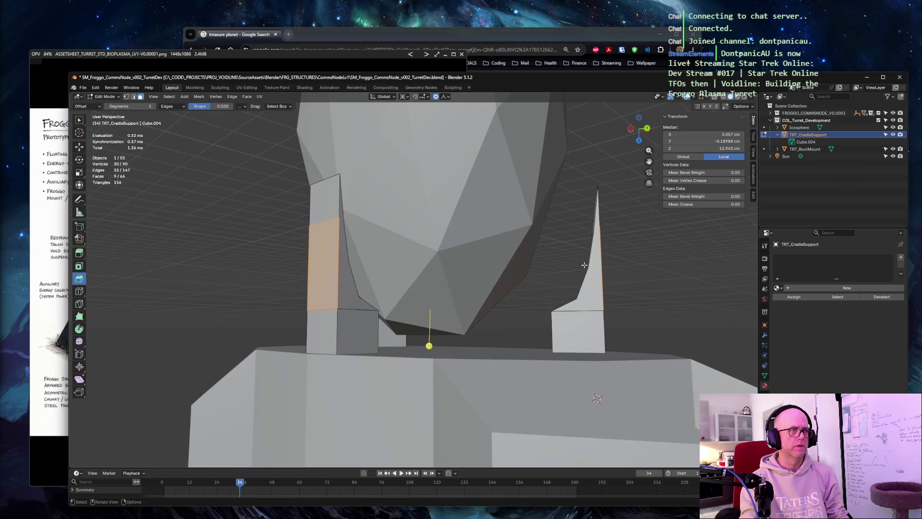
{"action": "scroll", "coordinate": [585, 265], "scroll_direction": "down", "scroll_amount": 1}
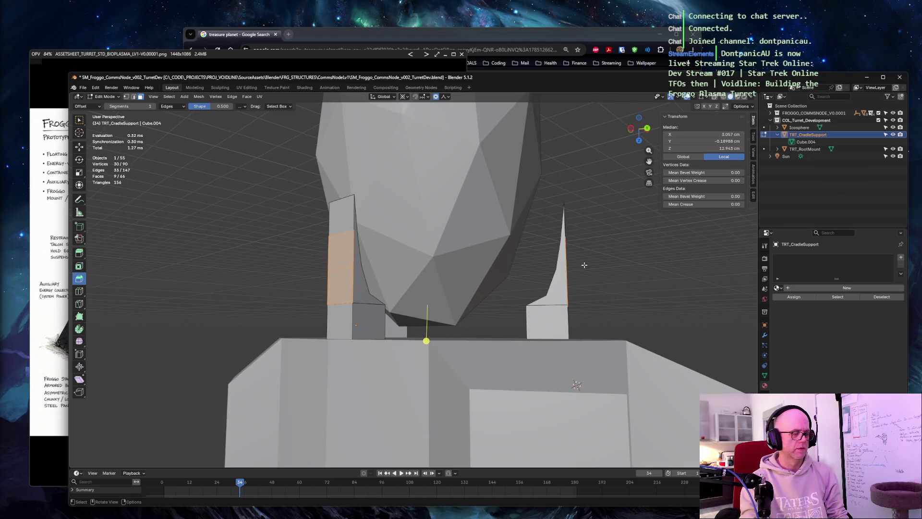
Trial another thickening of the prong faces and discard it
{"action": "key", "text": "alt+s"}
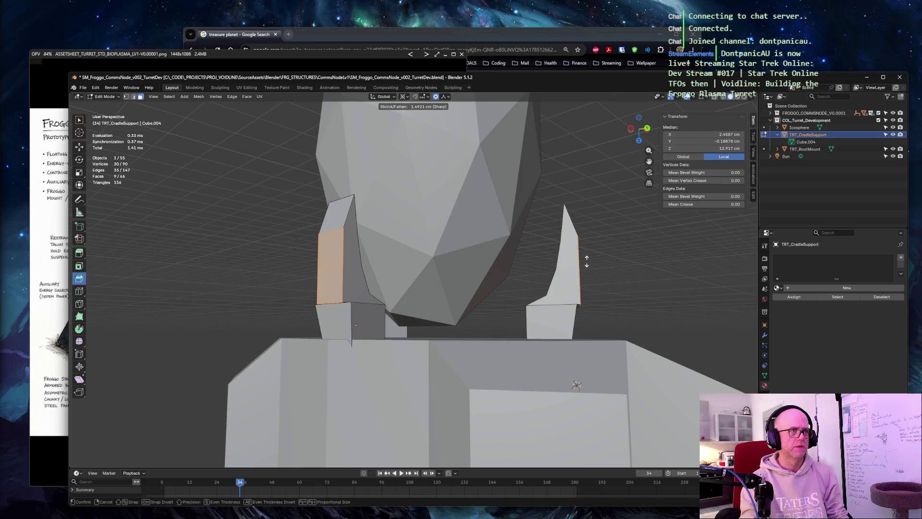
{"action": "left_click", "coordinate": [587, 262]}
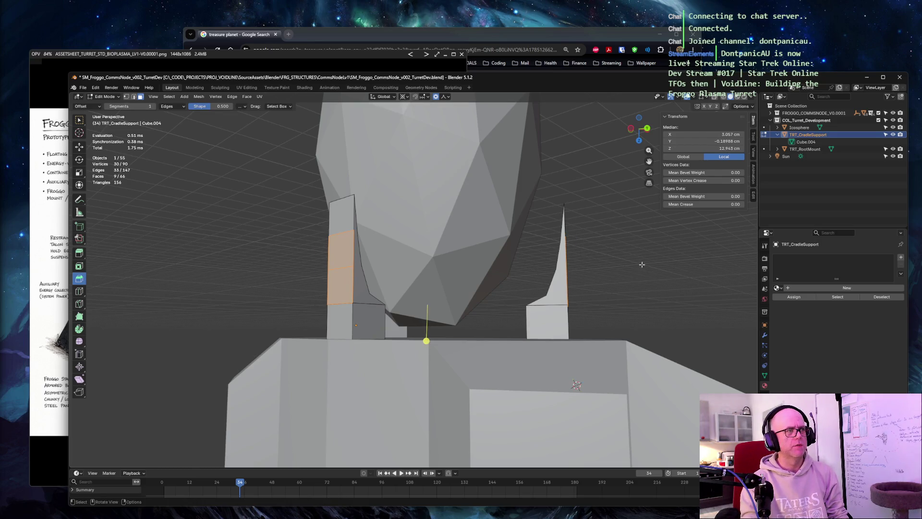
{"action": "key", "text": "alt+a"}
{"action": "middle_click_drag", "start_coordinate": [627, 245], "coordinate": [616, 262]}
Select the upper faces of the right cradle support
{"action": "left_click", "coordinate": [512, 338]}
{"action": "left_click", "coordinate": [548, 234]}
{"action": "left_click", "coordinate": [549, 223]}
{"action": "left_click", "coordinate": [548, 260], "text": "shift"}
{"action": "left_click", "coordinate": [549, 299], "text": "shift"}
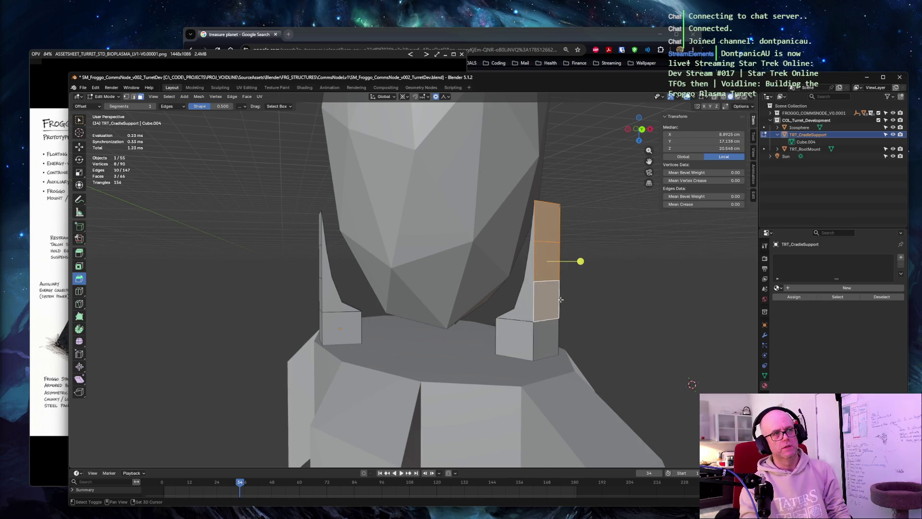
Thin the right support's selected upper face column with Shrink/Fatten after checking it in front and side views
{"action": "key", "text": "KP_1"}
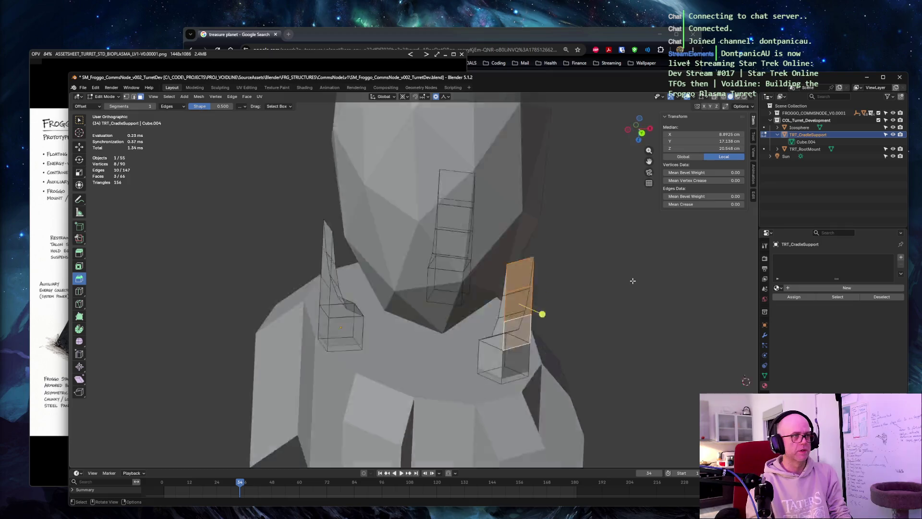
{"action": "scroll", "coordinate": [633, 280], "scroll_direction": "up", "scroll_amount": 4}
{"action": "scroll", "coordinate": [633, 280], "scroll_direction": "up", "scroll_amount": 3}
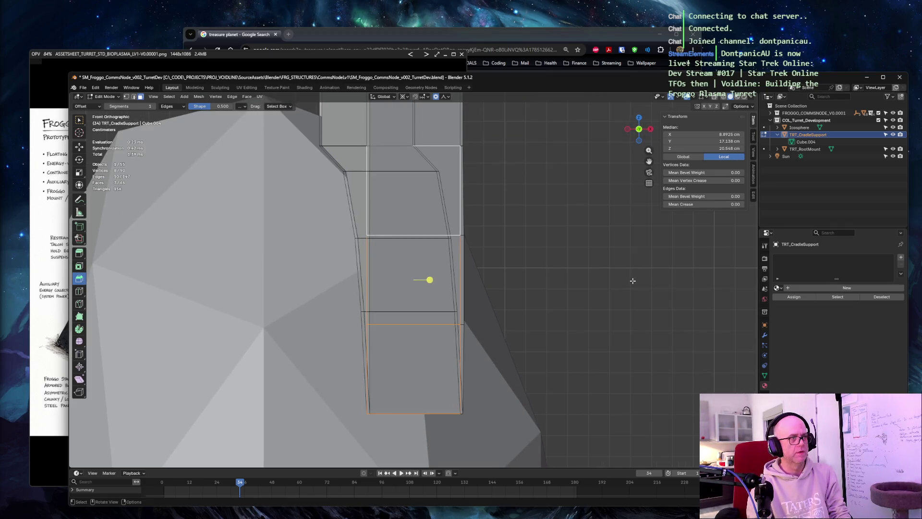
{"action": "key", "text": "KP_5"}
{"action": "key", "text": "KP_3"}
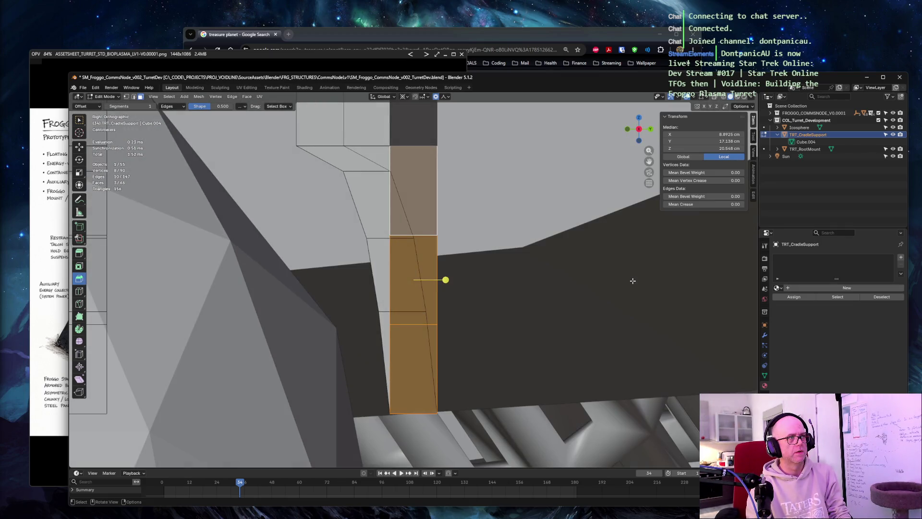
{"action": "key", "text": "KP_5"}
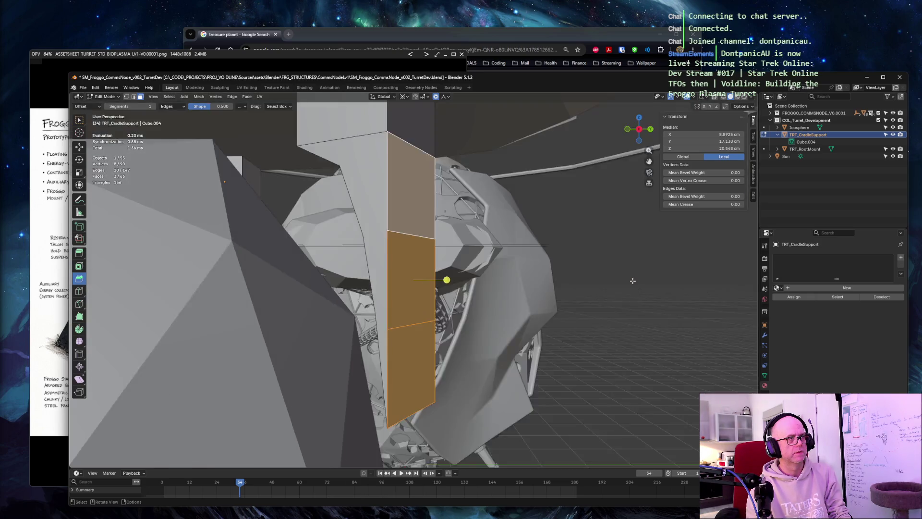
{"action": "middle_click_drag", "start_coordinate": [632, 281], "coordinate": [588, 275]}
{"action": "scroll", "coordinate": [633, 280], "scroll_direction": "up", "scroll_amount": 3}
{"action": "key", "text": "alt+z"}
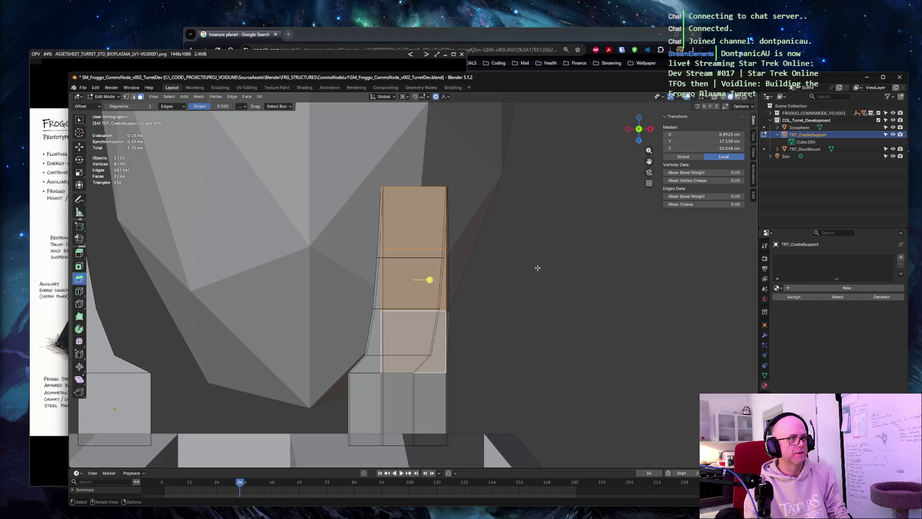
{"action": "middle_click_drag", "start_coordinate": [538, 268], "coordinate": [503, 273]}
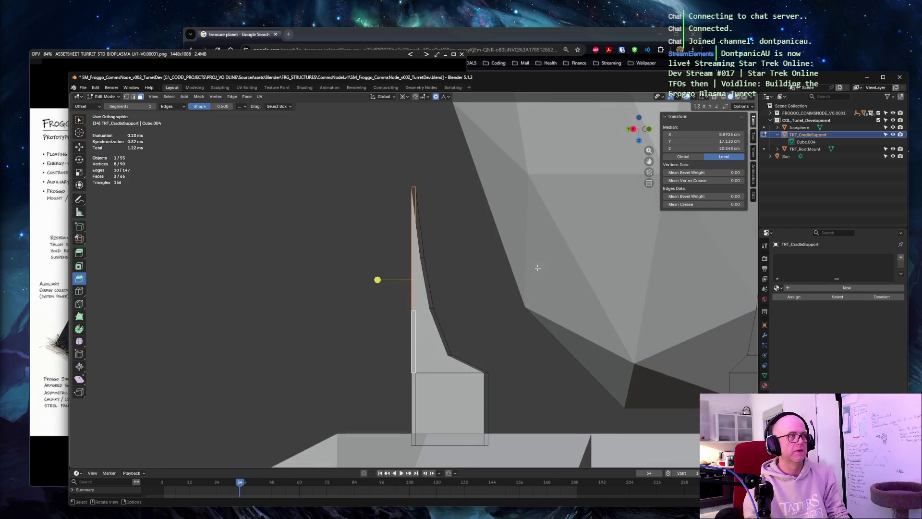
{"action": "key", "text": "alt+s"}
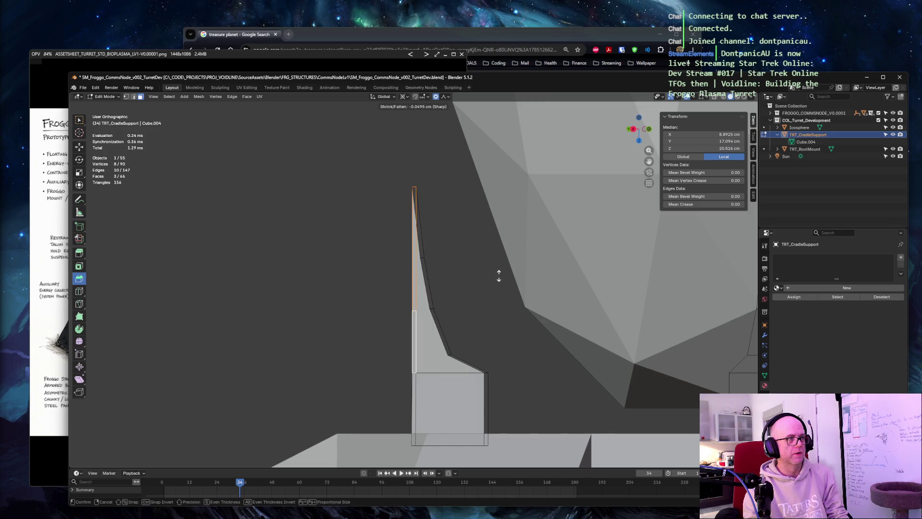
{"action": "left_click", "coordinate": [497, 273]}
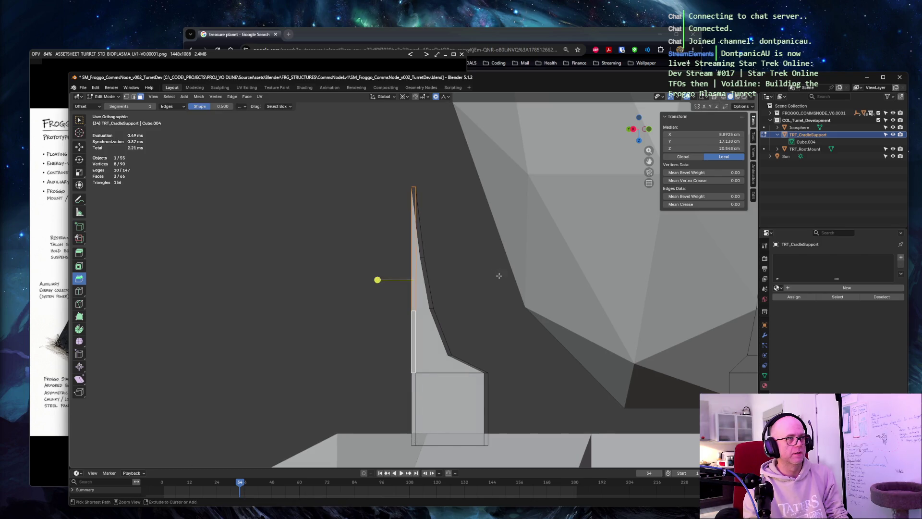
Extend the selection to the adjacent face, verify the prong's curve in orthographic views, and pick a narrow front strip
{"action": "left_click", "coordinate": [413, 229], "text": "shift"}
{"action": "middle_click_drag", "start_coordinate": [503, 225], "coordinate": [429, 231]}
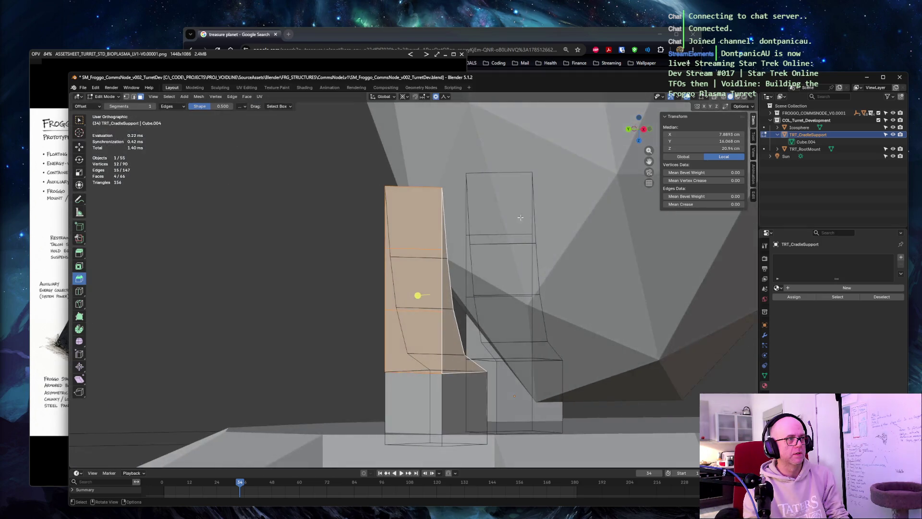
{"action": "key", "text": "KP_1"}
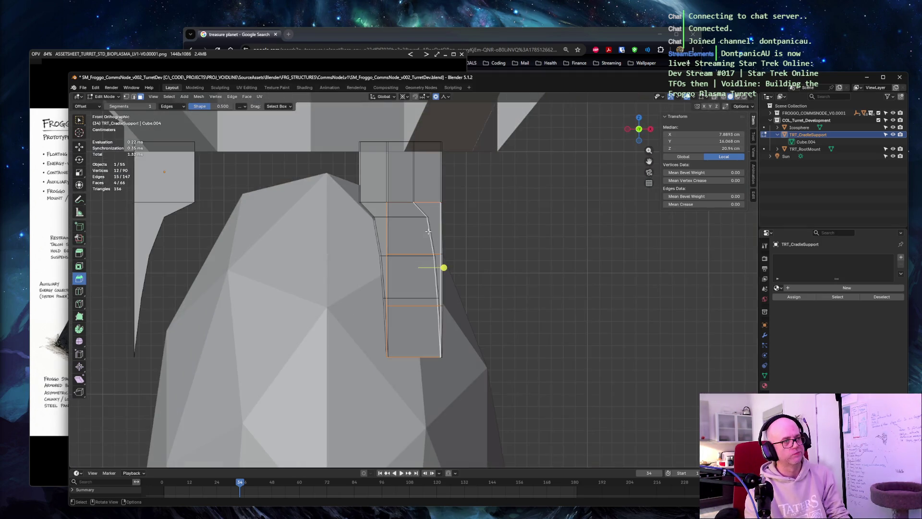
{"action": "middle_click_drag", "start_coordinate": [428, 232], "coordinate": [428, 232]}
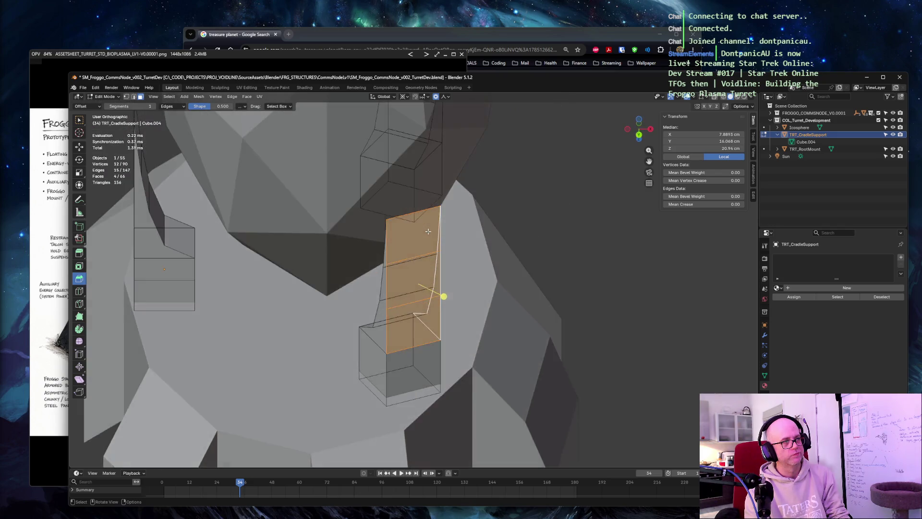
{"action": "key", "text": "KP_1"}
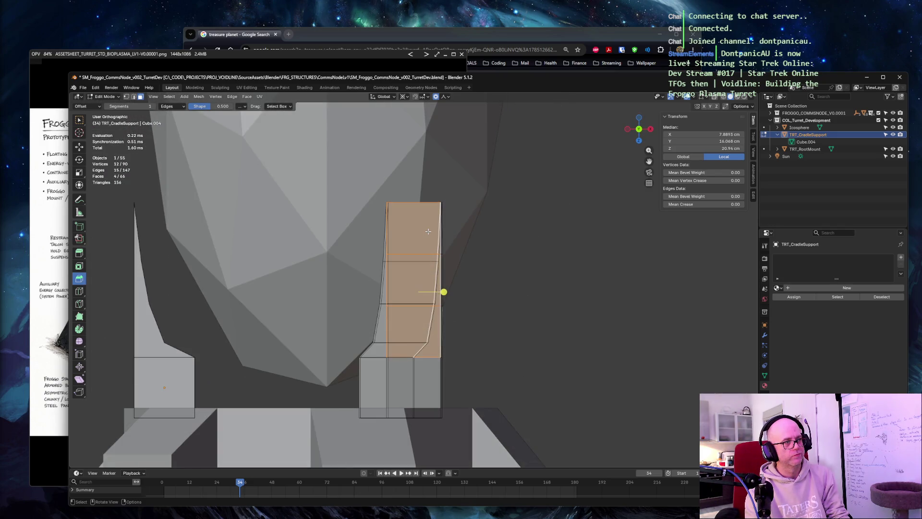
{"action": "key", "text": "KP_1"}
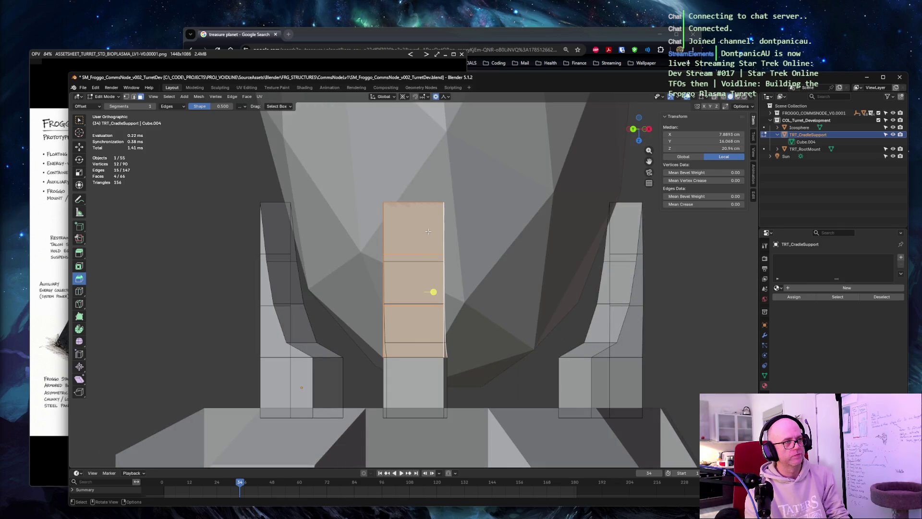
{"action": "key", "text": "KP_3"}
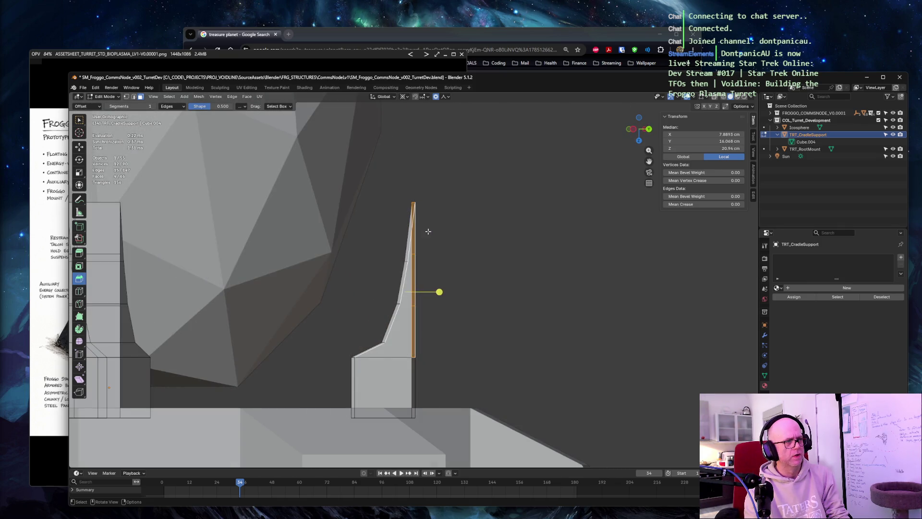
{"action": "key", "text": "KP_1"}
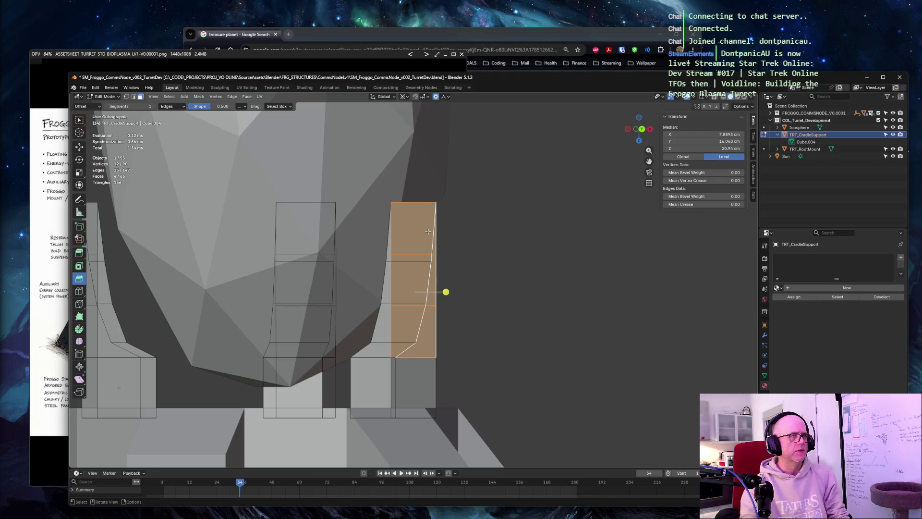
{"action": "key", "text": "KP_4"}
{"action": "key", "text": "KP_4"}
{"action": "key", "text": "KP_4"}
{"action": "key", "text": "KP_4"}
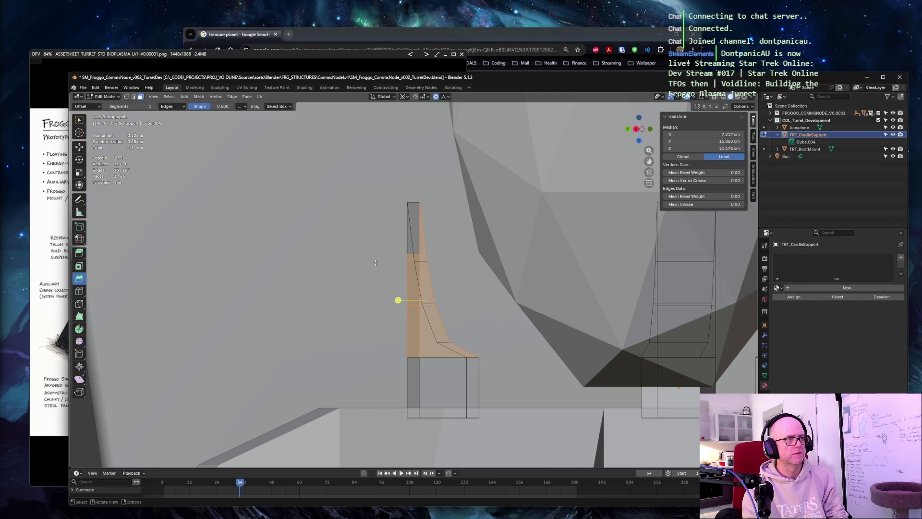
{"action": "left_click", "coordinate": [375, 263]}
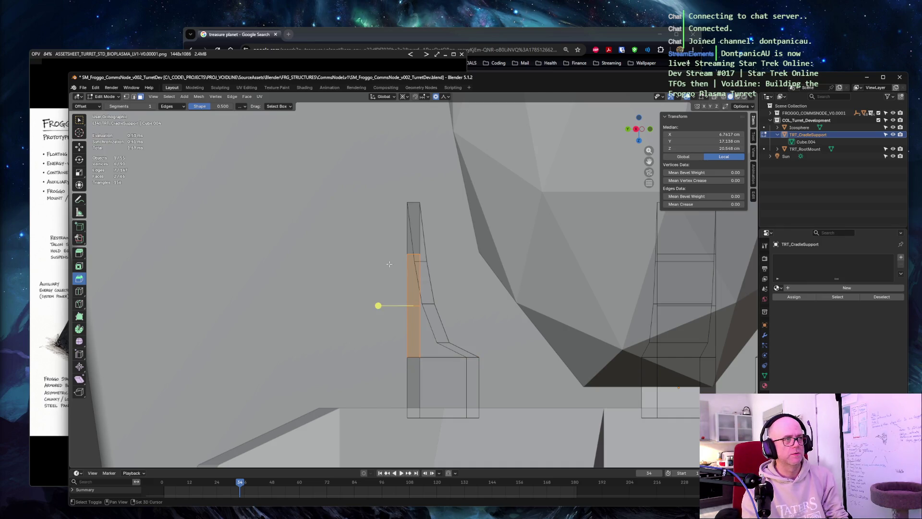
Thicken the selected front strip of the prong with Shrink/Fatten and check it from an axis view
{"action": "middle_click_drag", "start_coordinate": [343, 251], "coordinate": [343, 251]}
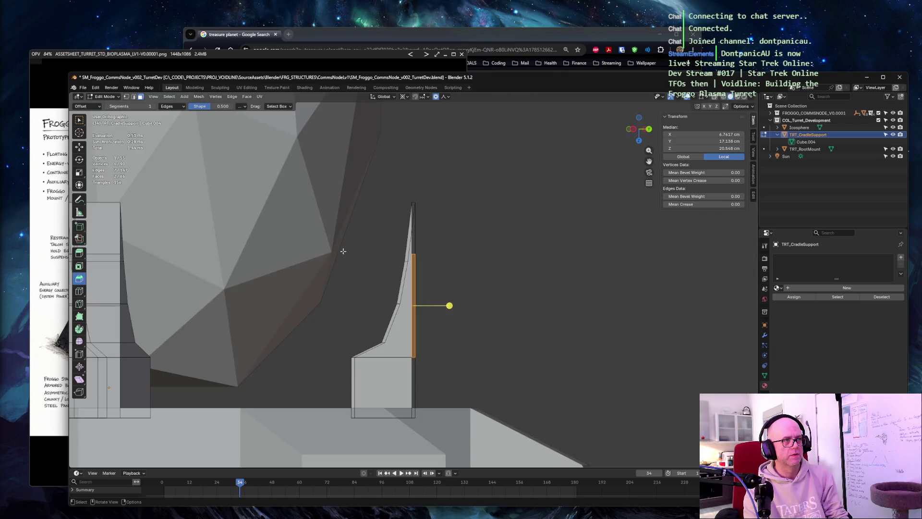
{"action": "key", "text": "alt+s"}
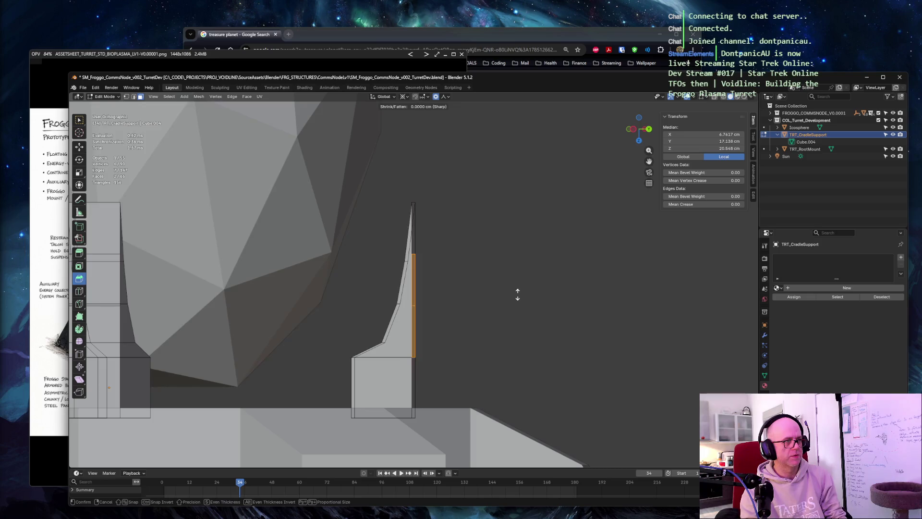
{"action": "left_click", "coordinate": [522, 287]}
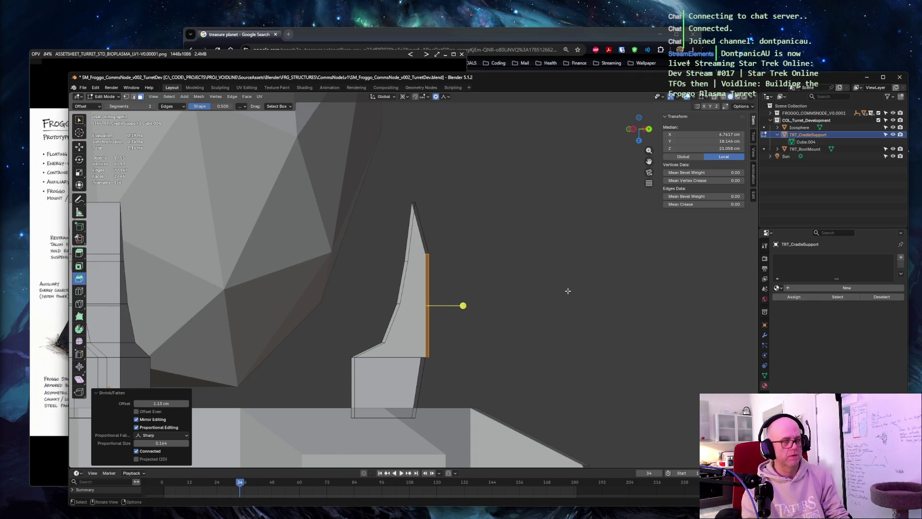
{"action": "middle_click_drag", "start_coordinate": [568, 291], "coordinate": [568, 291]}
{"action": "key", "text": "KP_1"}
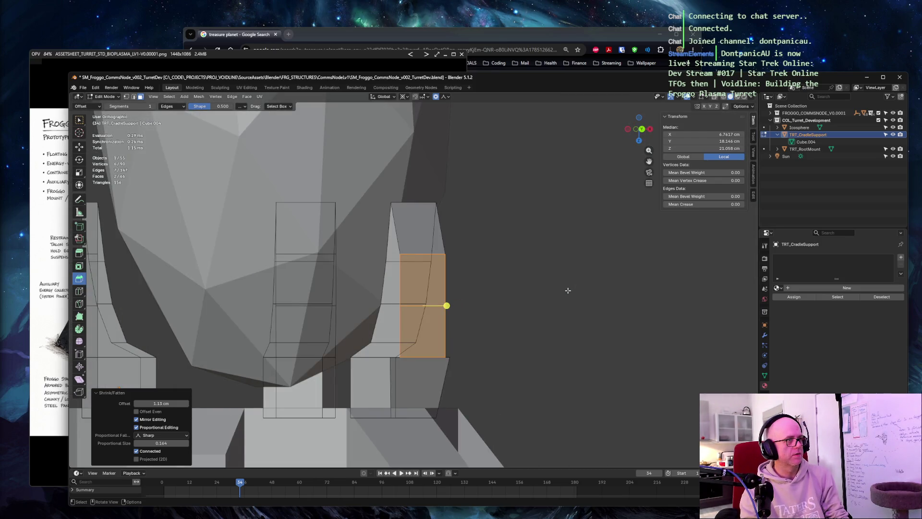
{"action": "left_click", "coordinate": [569, 291]}
Bulge the prong outward around its outer side edge with Shrink/Fatten, checking front and side views
{"action": "left_click", "coordinate": [411, 306]}
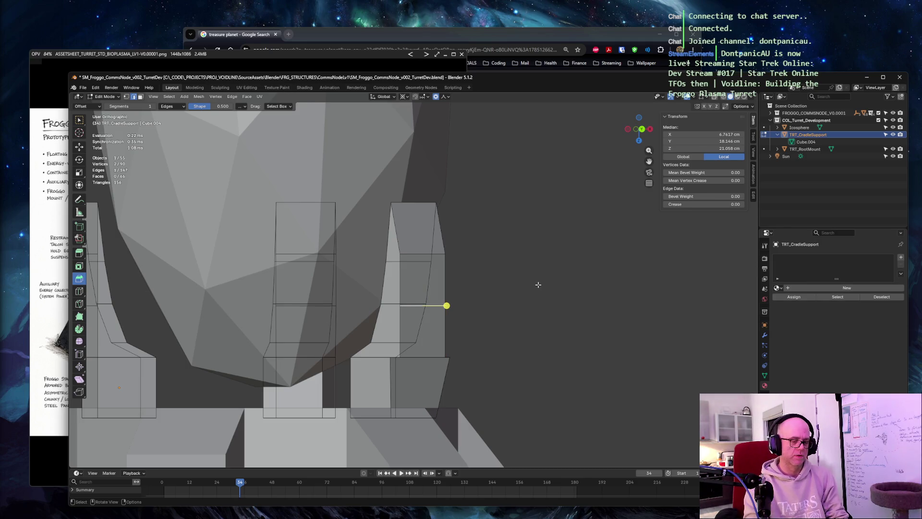
{"action": "key", "text": "KP_1"}
{"action": "key", "text": "KP_3"}
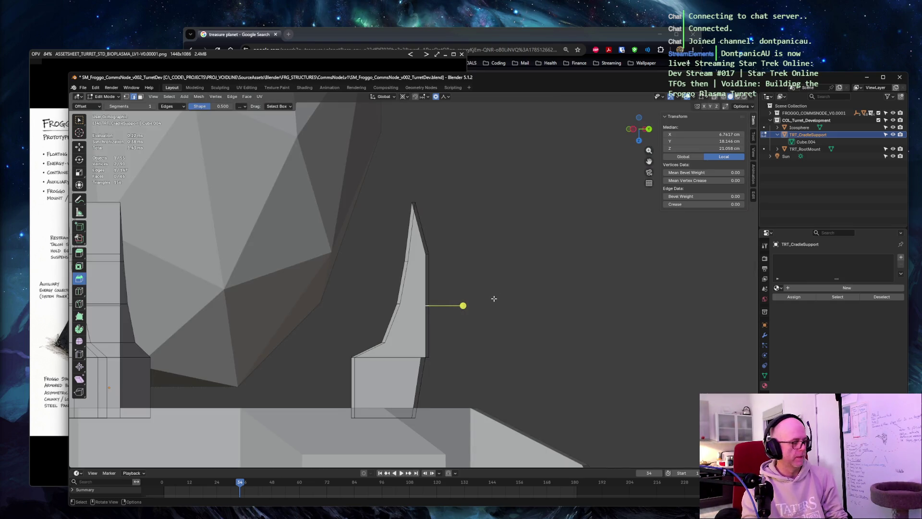
{"action": "key", "text": "alt+s"}
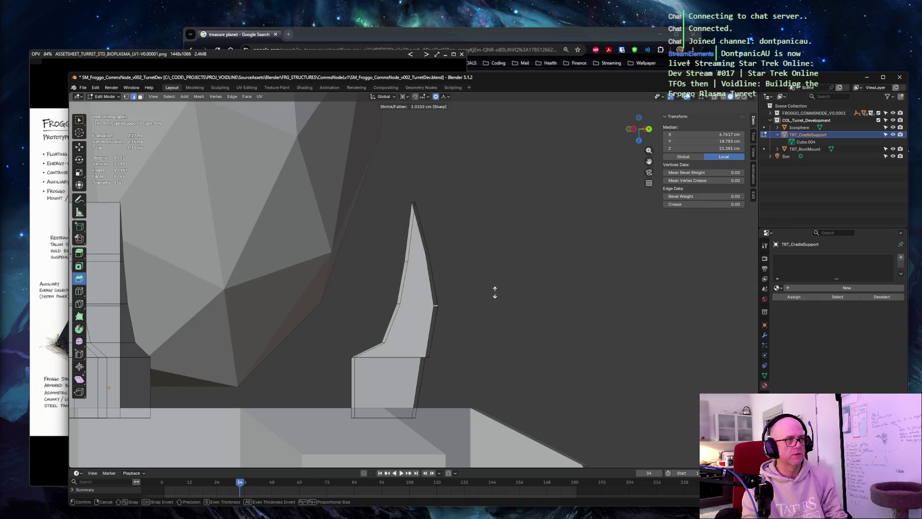
{"action": "left_click", "coordinate": [496, 290]}
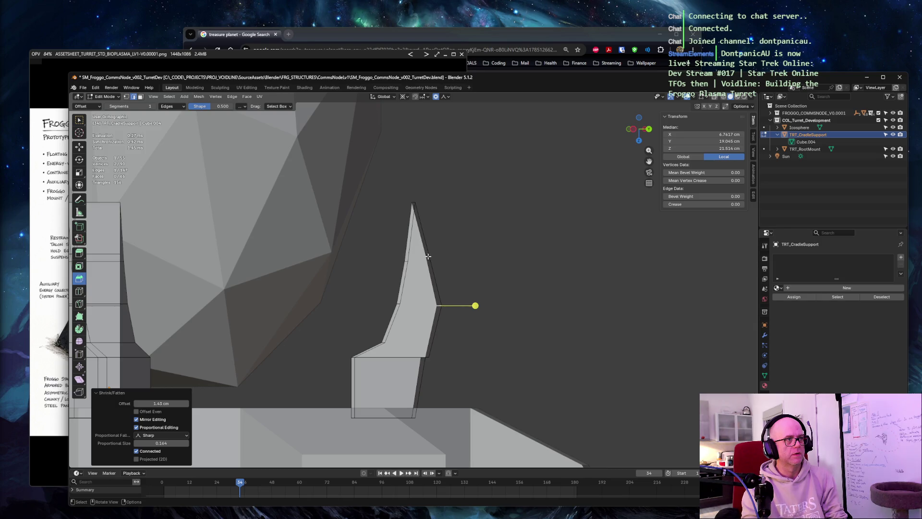
{"action": "key", "text": "KP_1"}
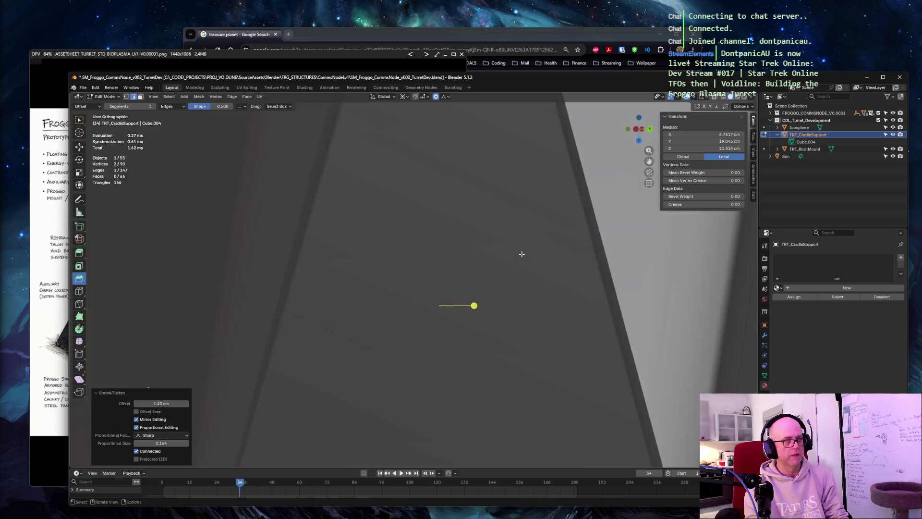
{"action": "key", "text": "KP_3"}
{"action": "key", "text": "KP_1"}
{"action": "key", "text": "KP_3"}
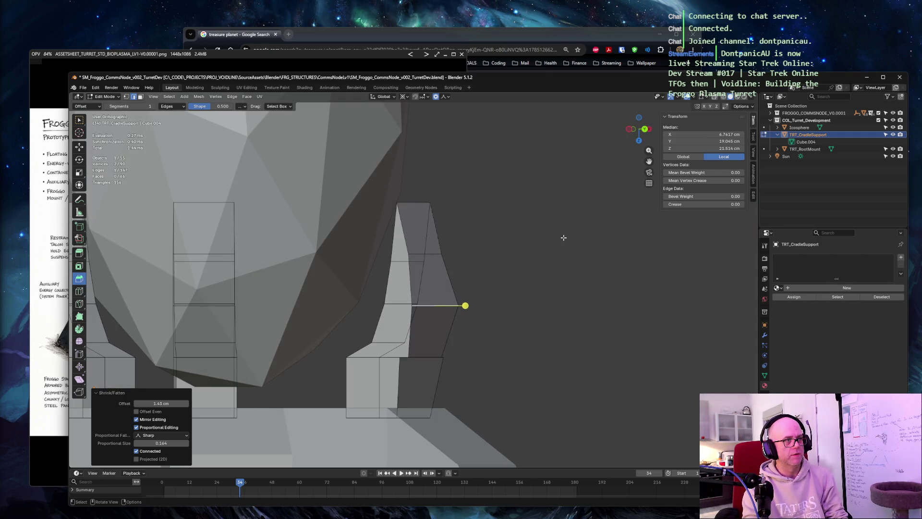
Grow the selection to the central column's face ring, then clear the selection
{"action": "middle_click_drag", "start_coordinate": [563, 236], "coordinate": [503, 250]}
{"action": "key", "text": "ctrl+KP_Add"}
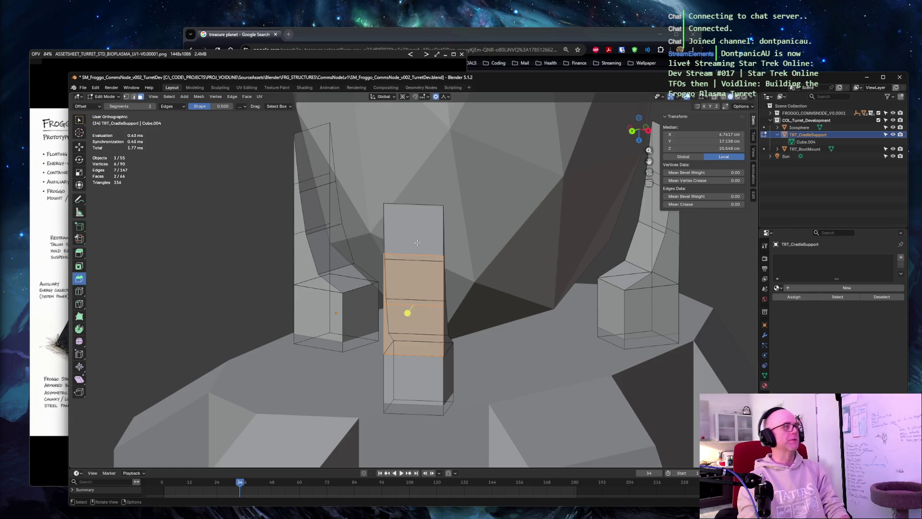
{"action": "left_click", "coordinate": [417, 243]}
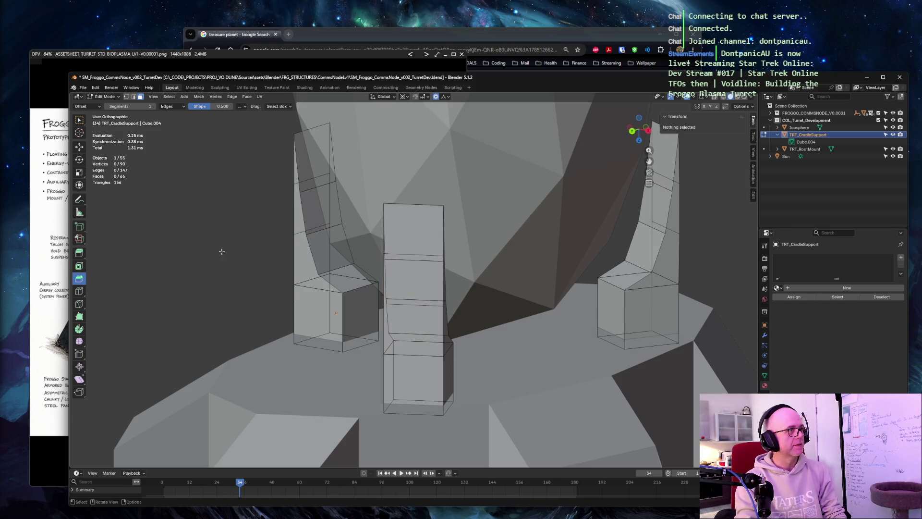
Select the side prong's upper faces and orbit to a side-on view of them
{"action": "middle_click_drag", "start_coordinate": [417, 243], "coordinate": [123, 245]}
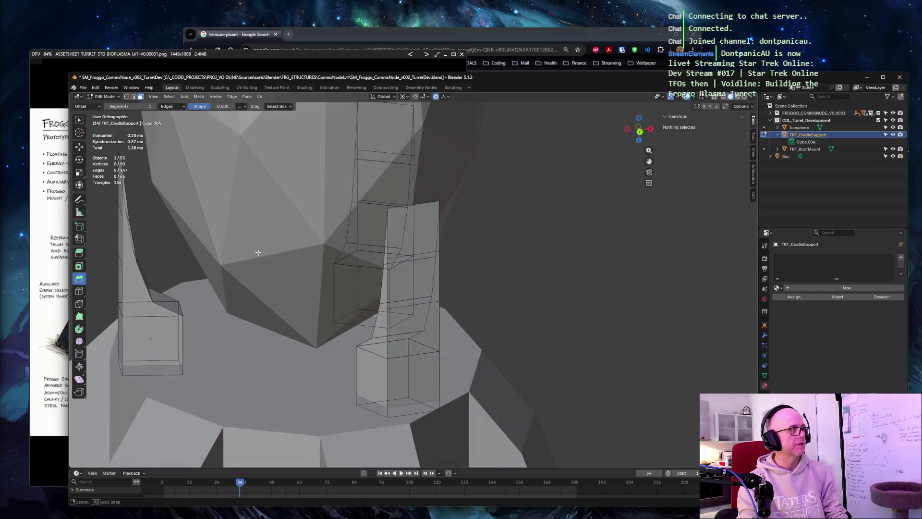
{"action": "left_click", "coordinate": [81, 254]}
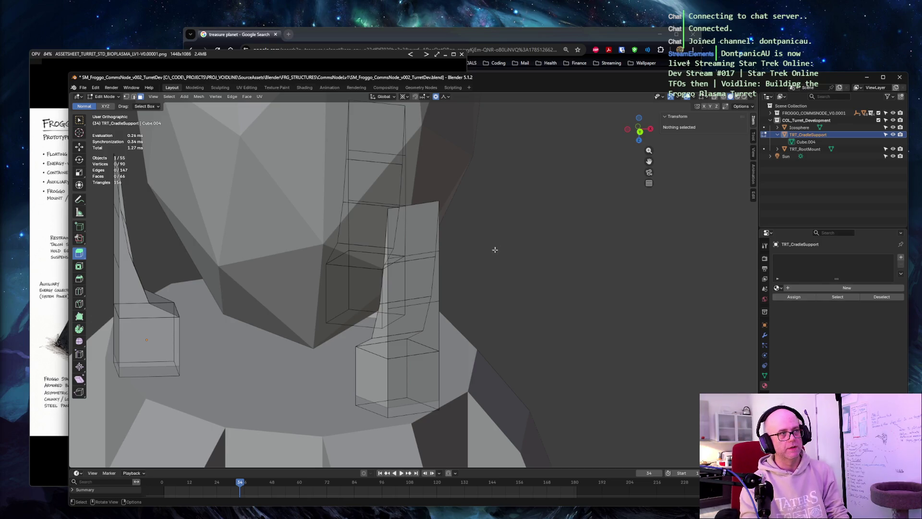
{"action": "left_click", "coordinate": [408, 235]}
{"action": "left_click", "coordinate": [412, 277], "text": "shift"}
{"action": "right_click", "coordinate": [433, 310]}
{"action": "key", "text": "Escape"}
{"action": "left_click", "coordinate": [415, 325], "text": "shift"}
{"action": "middle_click_drag", "start_coordinate": [433, 289], "coordinate": [601, 219]}
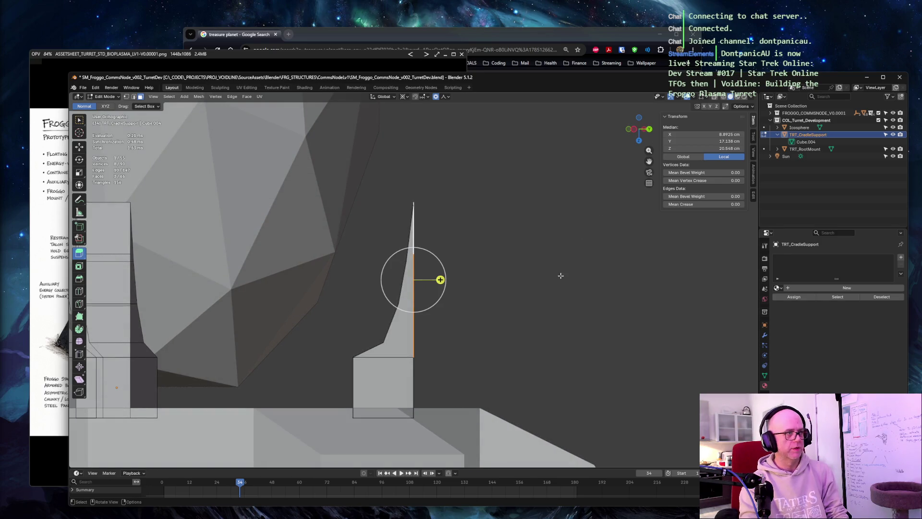
After cancelling and undoing trial Alt+S attempts, fatten the prong's upper faces outward with the Shrink/Fatten tool
{"action": "key", "text": "alt+s"}
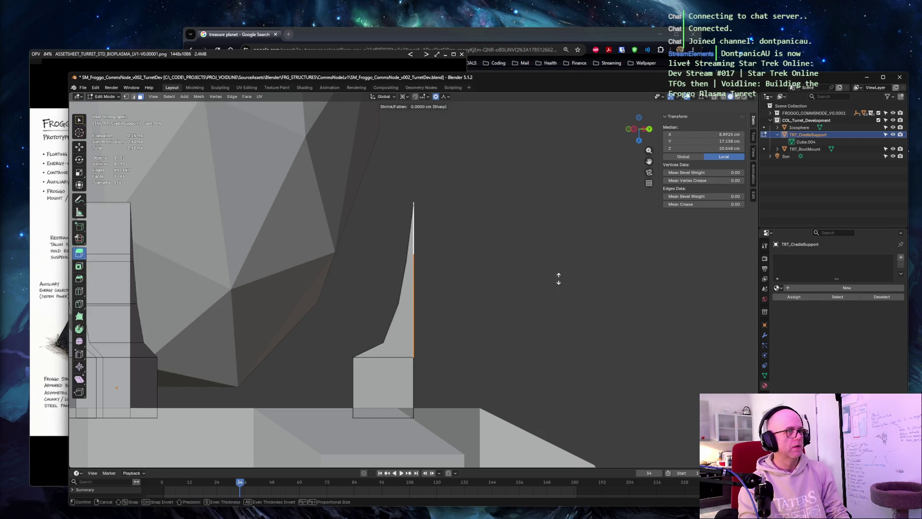
{"action": "right_click", "coordinate": [564, 270]}
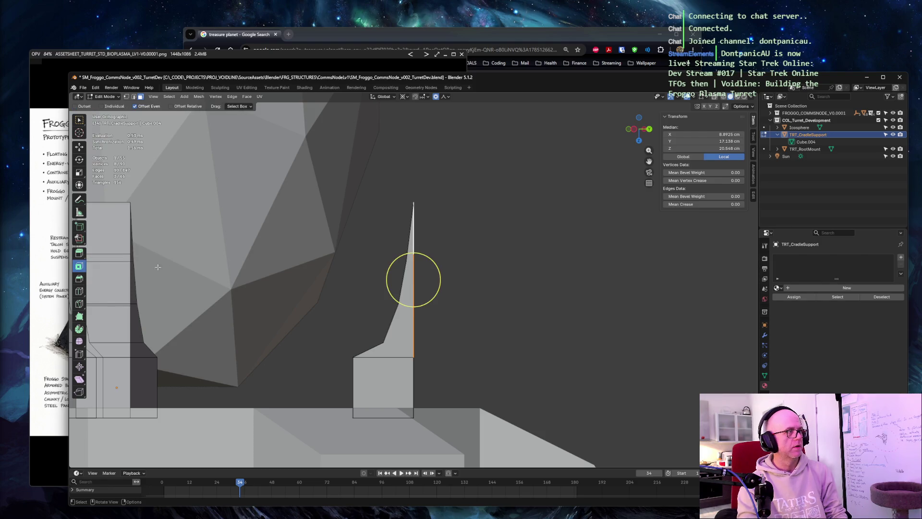
{"action": "key", "text": "alt+s"}
{"action": "left_click", "coordinate": [474, 273]}
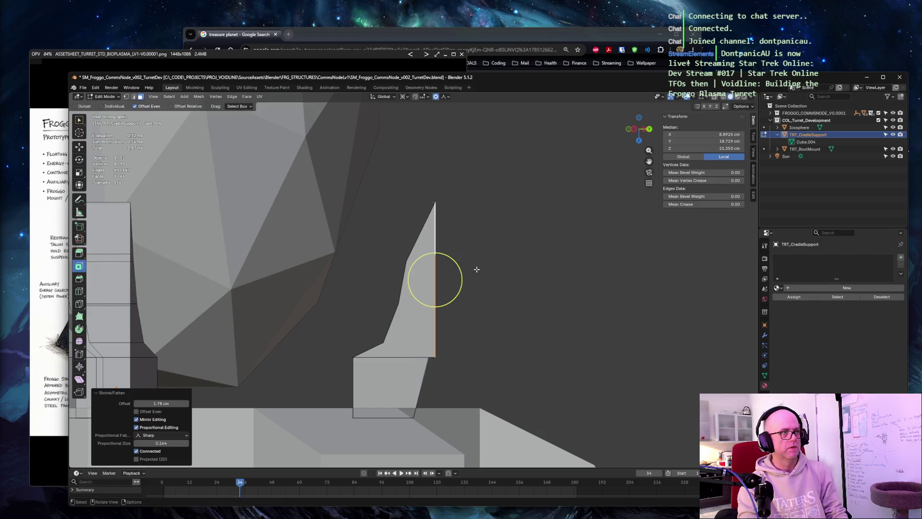
{"action": "key", "text": "ctrl+z"}
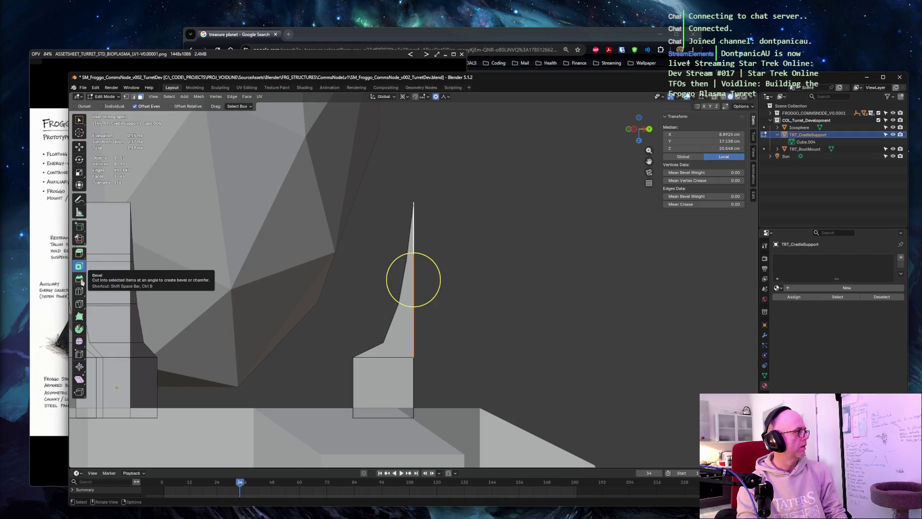
{"action": "left_click", "coordinate": [79, 253]}
{"action": "left_click_drag", "start_coordinate": [449, 281], "coordinate": [503, 273]}
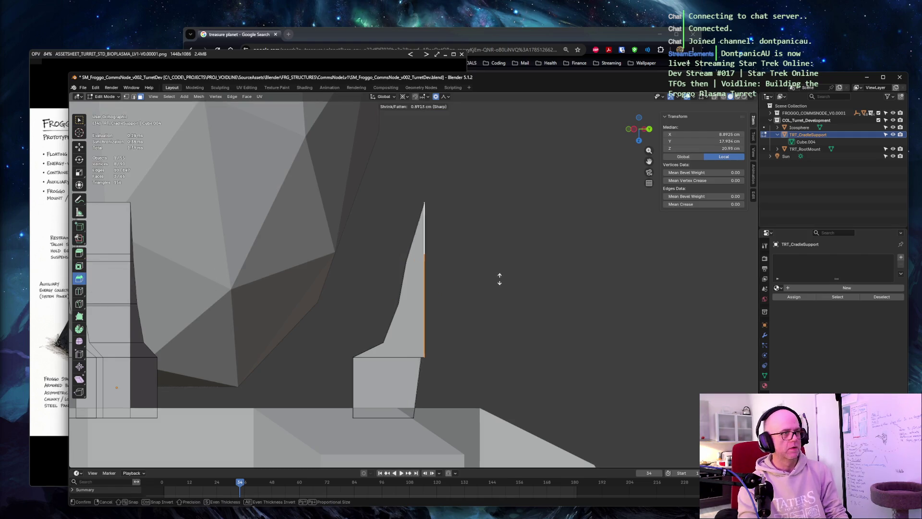
{"action": "middle_click_drag", "start_coordinate": [503, 273], "coordinate": [484, 270]}
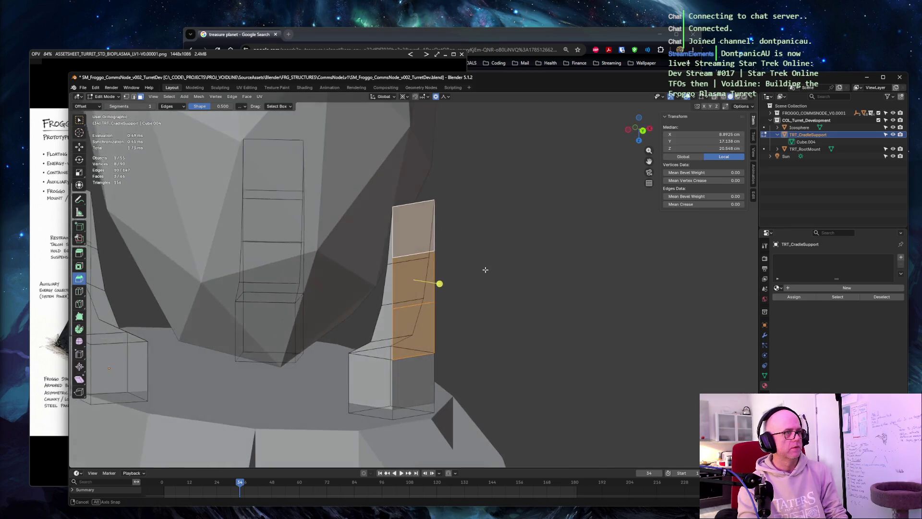
Deselect all, select a face on the prong's lower box, and capture a screenshot of the region
{"action": "left_click", "coordinate": [500, 278]}
{"action": "left_click", "coordinate": [410, 306]}
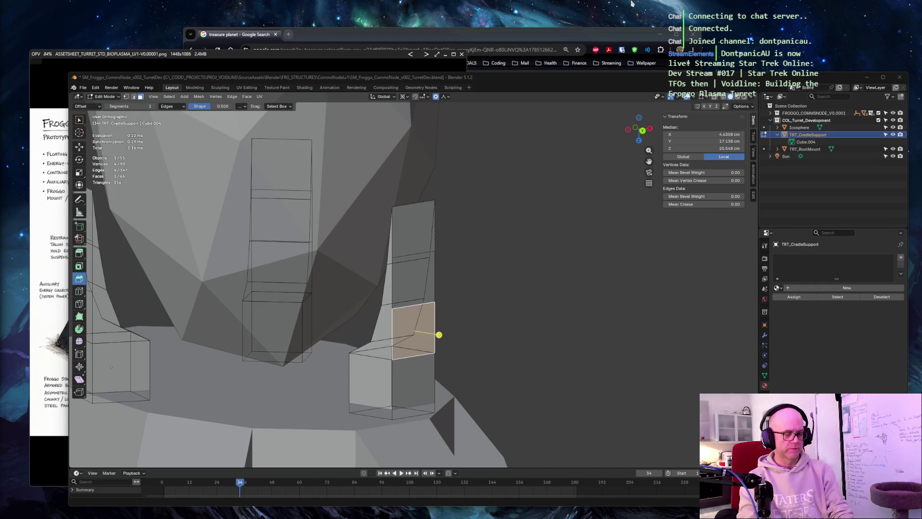
{"action": "key", "text": "super+shift+s"}
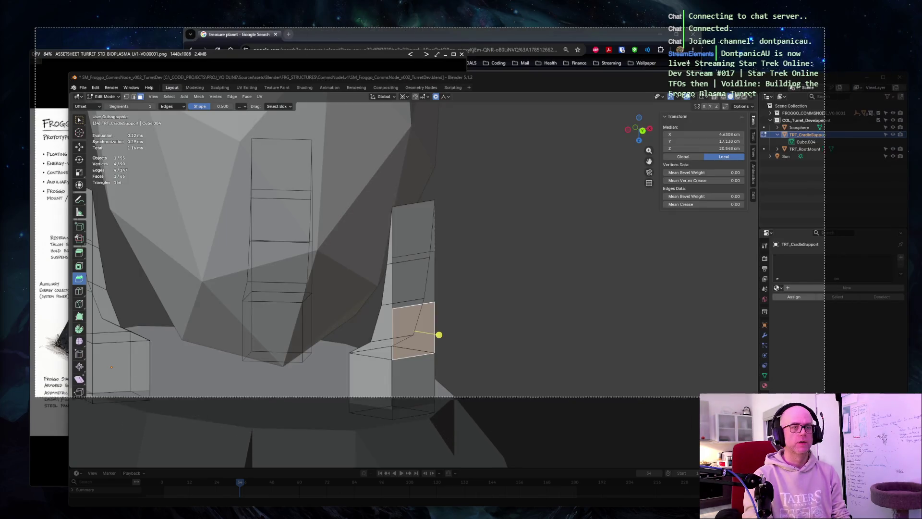
{"action": "key", "text": "Escape"}
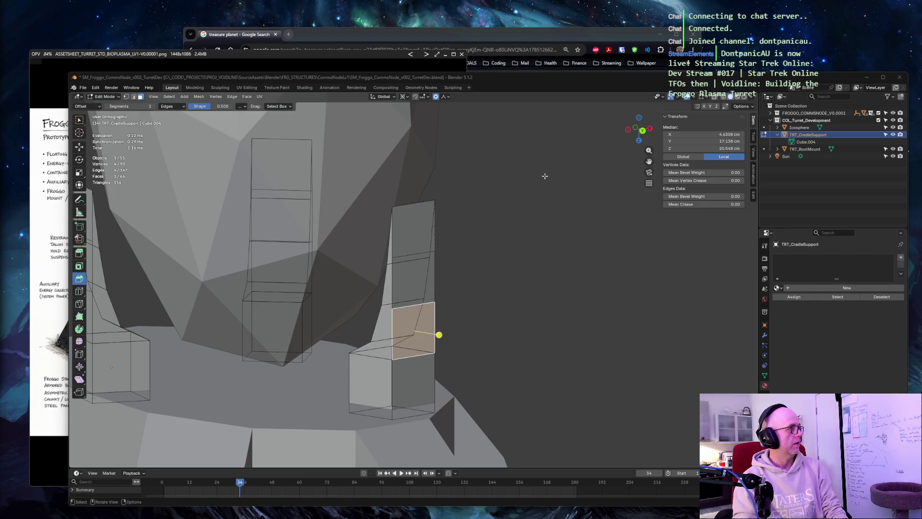
Select the top edges of all three cradle prongs together, orbiting between them to Shift-add each
{"action": "left_click", "coordinate": [536, 206]}
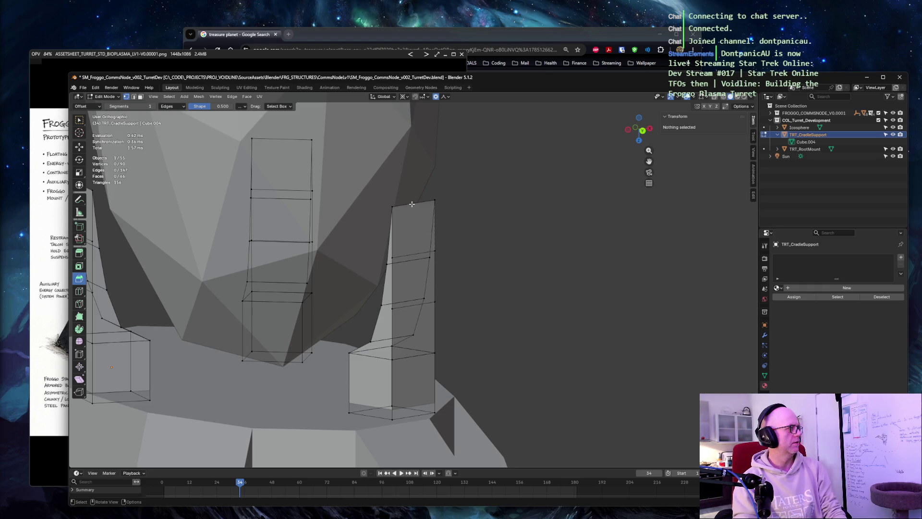
{"action": "key", "text": "e"}
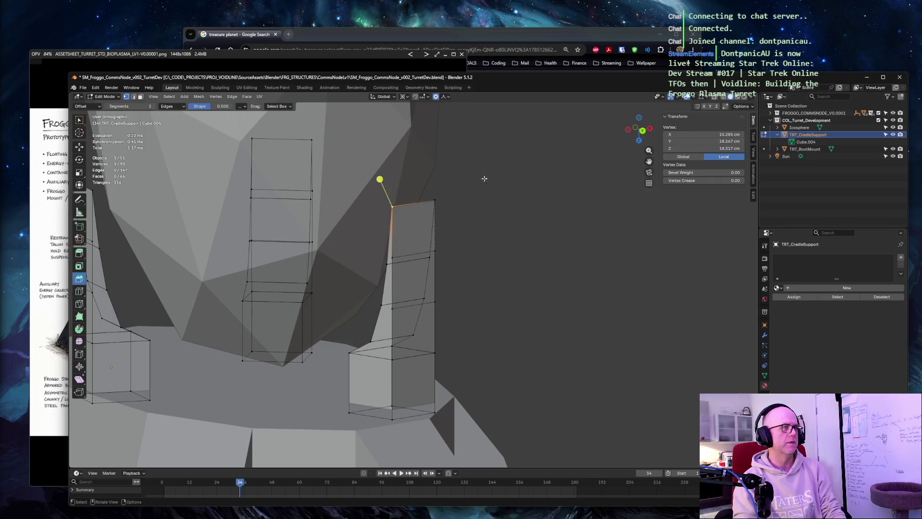
{"action": "left_click", "coordinate": [432, 203], "text": "shift"}
{"action": "mouse_move", "coordinate": [433, 216]}
{"action": "middle_mouse_down"}
{"action": "mouse_move", "coordinate": [459, 161]}
{"action": "mouse_move", "coordinate": [570, 164]}
{"action": "mouse_move", "coordinate": [194, 155]}
{"action": "middle_mouse_up"}
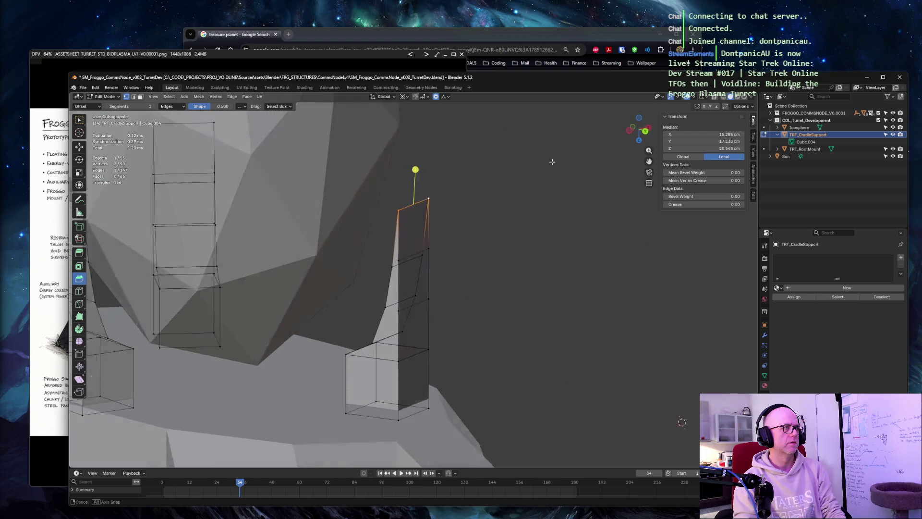
{"action": "left_click", "coordinate": [177, 155], "text": "shift"}
{"action": "middle_click_drag", "start_coordinate": [183, 143], "coordinate": [577, 146]}
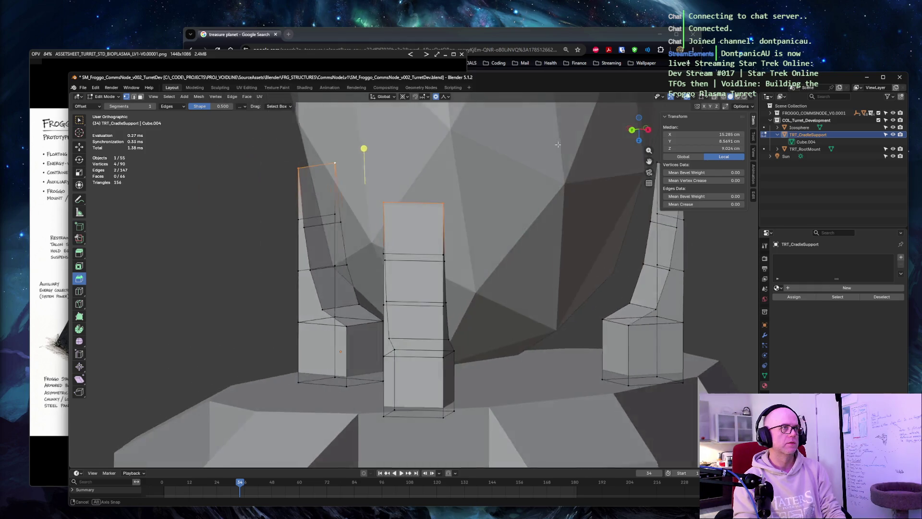
{"action": "left_click", "coordinate": [581, 143], "text": "shift"}
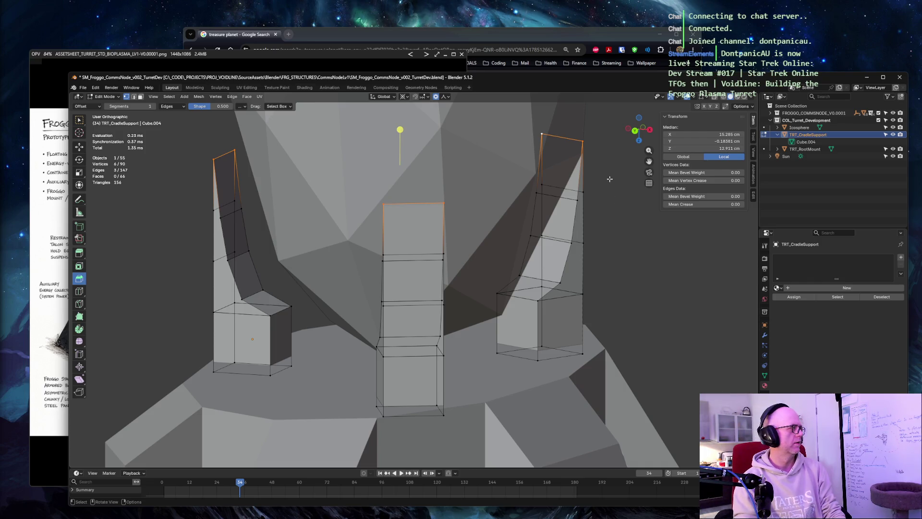
Snap the 3D cursor via Shift+S until it sits centred between the three selected prong-top edges
{"action": "key", "text": "shift+s"}
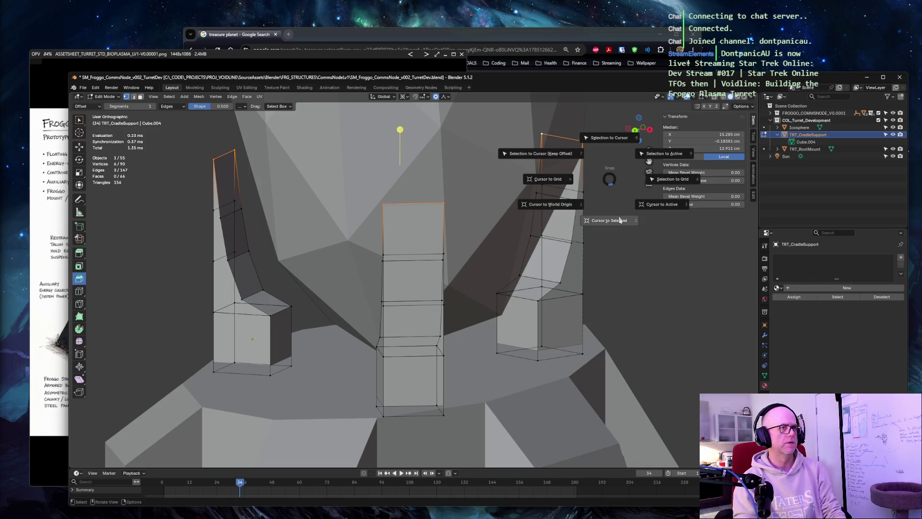
{"action": "left_click", "coordinate": [618, 220]}
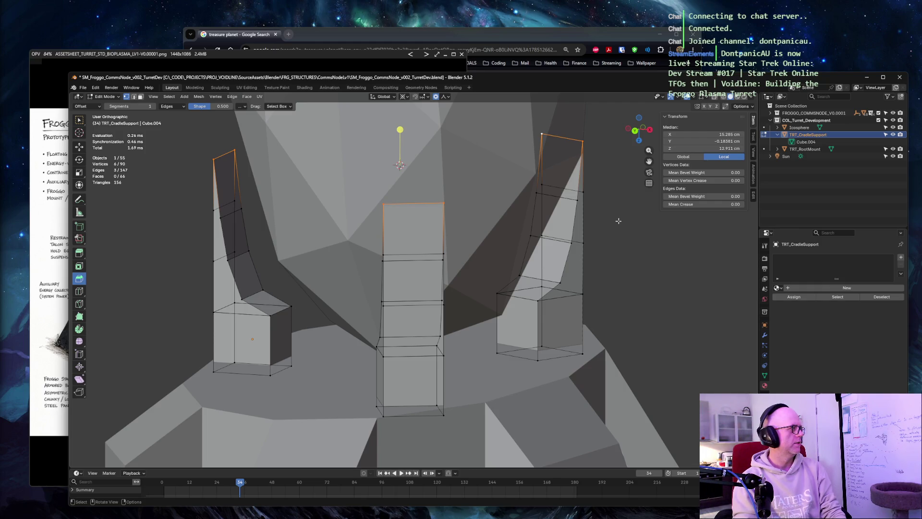
{"action": "key", "text": "shift+s"}
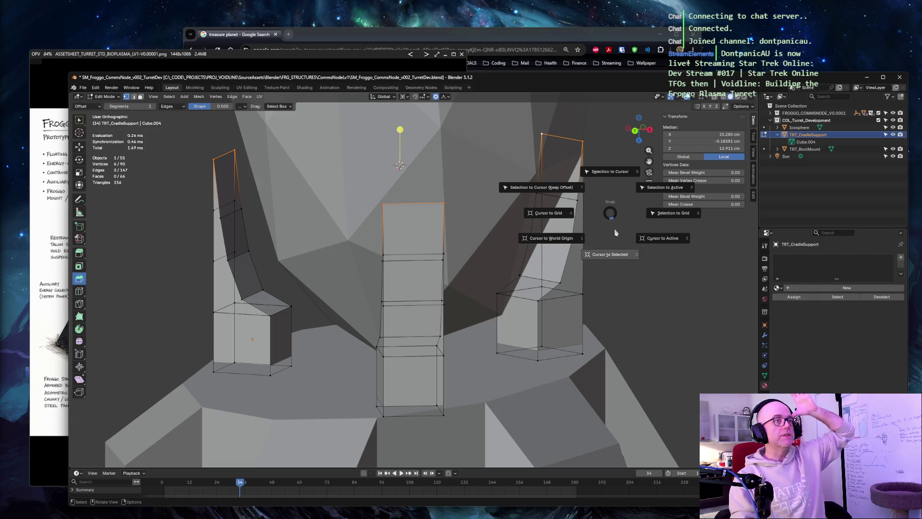
{"action": "left_click", "coordinate": [610, 254]}
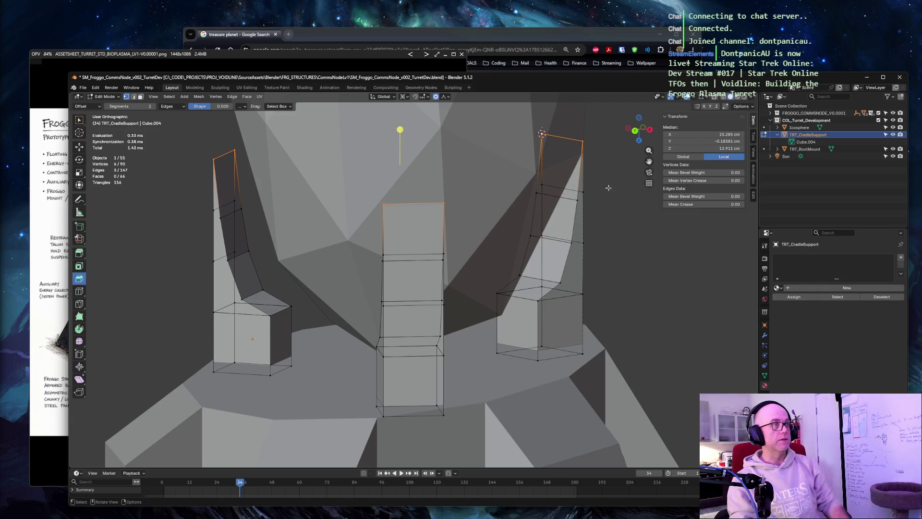
{"action": "key", "text": "shift+s"}
{"action": "left_click", "coordinate": [601, 232]}
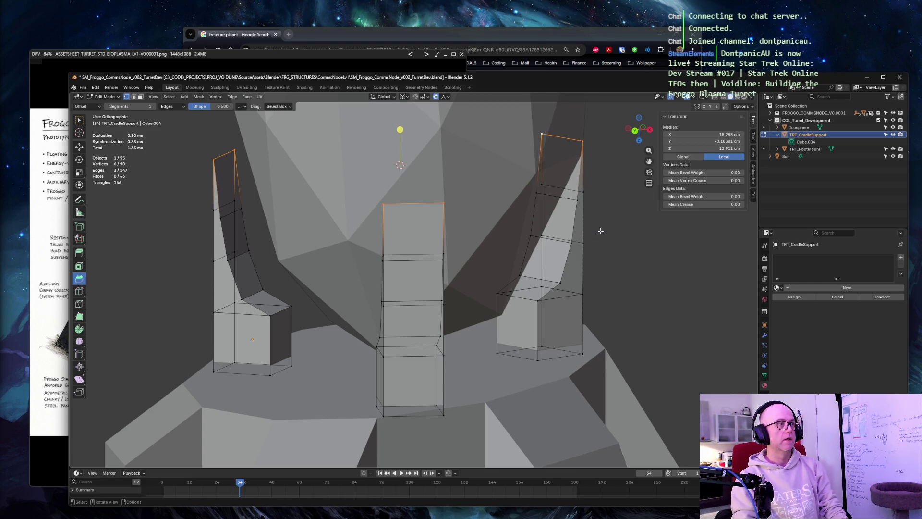
{"action": "right_click", "coordinate": [611, 206]}
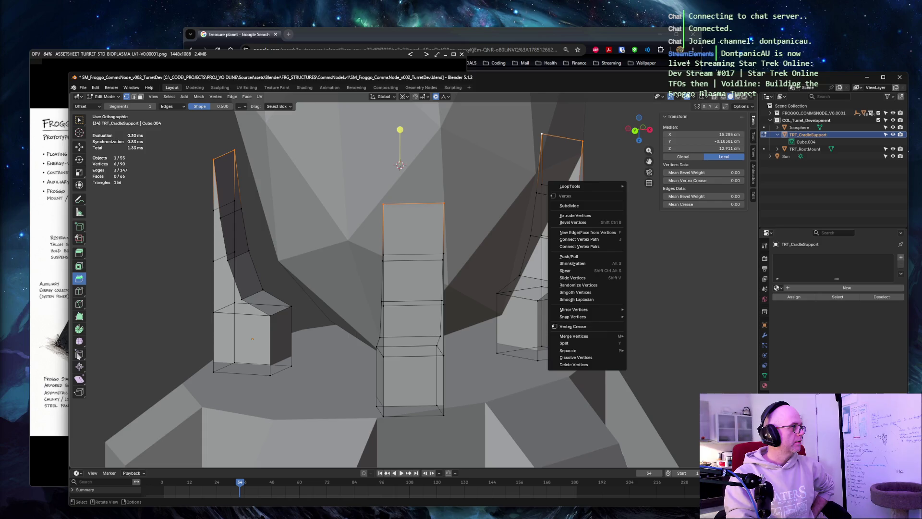
Set the Transform Pivot Point to 3D Cursor in the viewport header
{"action": "left_click", "coordinate": [403, 98]}
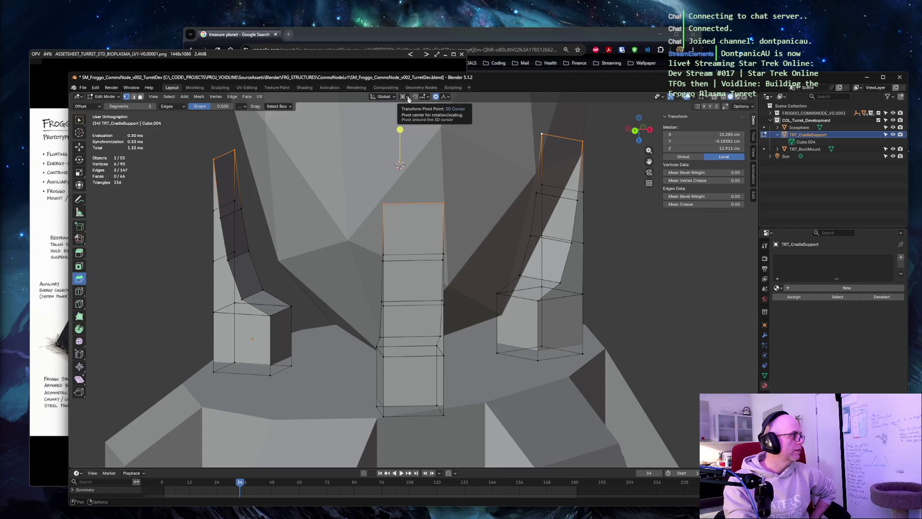
{"action": "left_click", "coordinate": [408, 98]}
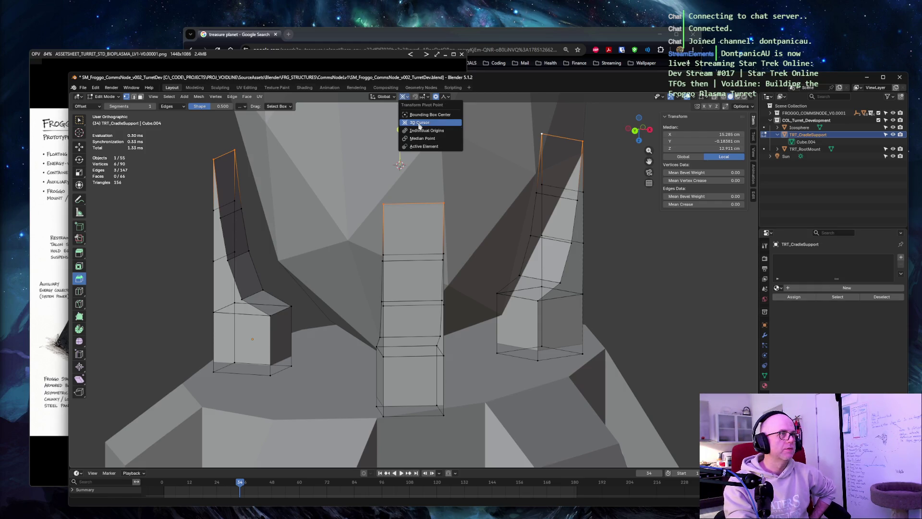
{"action": "left_click", "coordinate": [419, 124]}
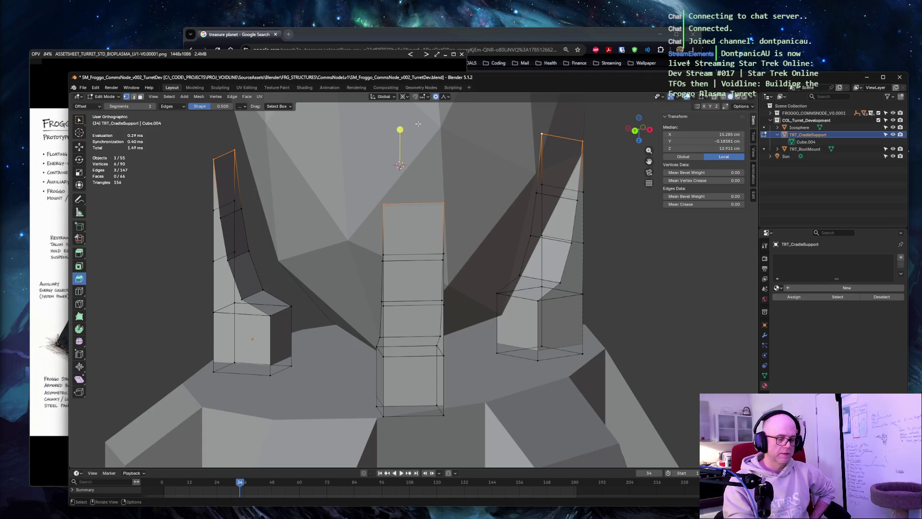
{"action": "scroll", "coordinate": [418, 124], "scroll_direction": "down", "scroll_amount": 3}
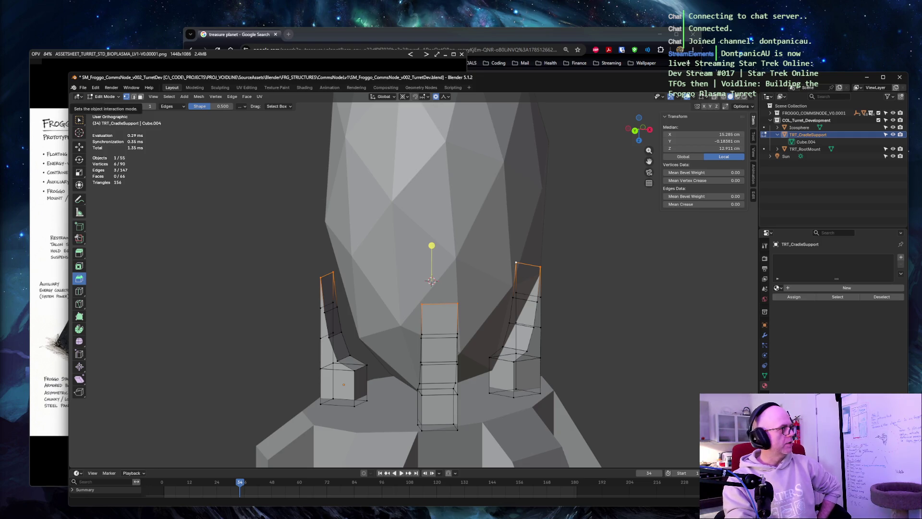
Box-select the top sections of all three supports and start rotating them around the cursor
{"action": "key", "text": "alt+a"}
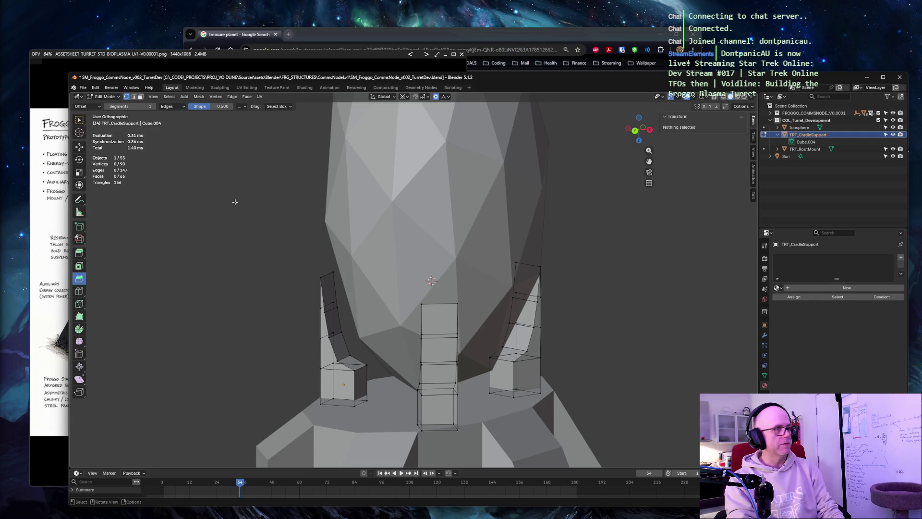
{"action": "middle_click_drag", "start_coordinate": [234, 202], "coordinate": [240, 188]}
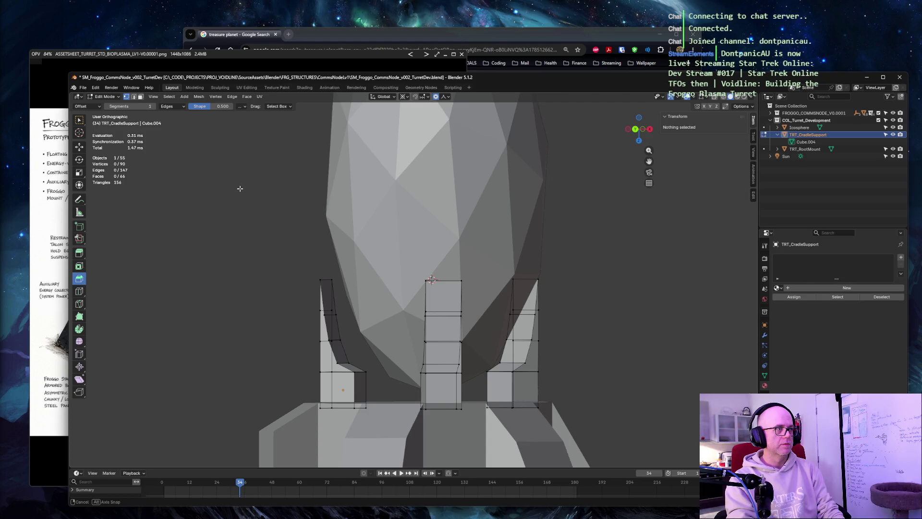
{"action": "middle_click_drag", "start_coordinate": [241, 189], "coordinate": [238, 188]}
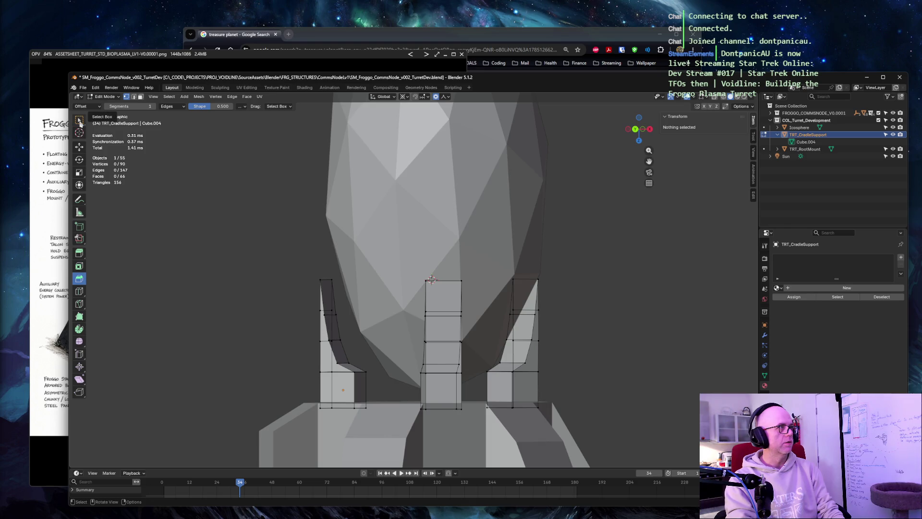
{"action": "left_click", "coordinate": [80, 121]}
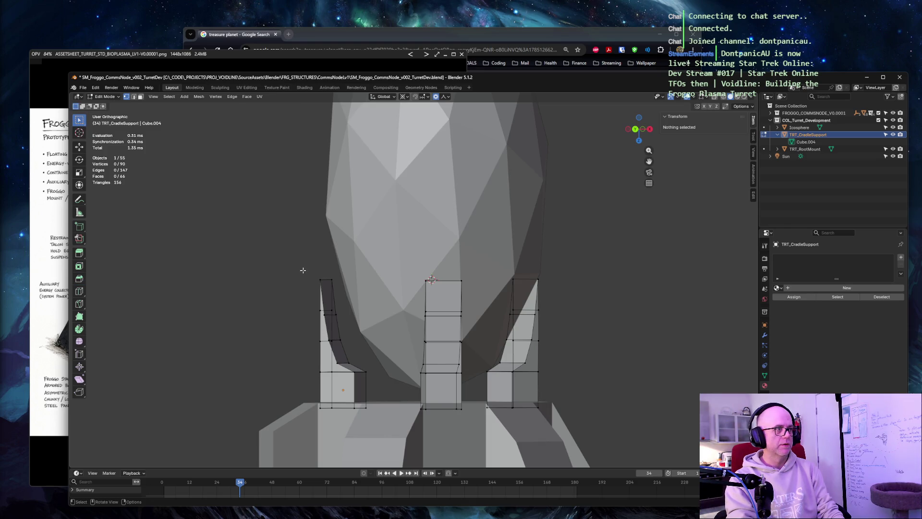
{"action": "left_click_drag", "start_coordinate": [303, 271], "coordinate": [565, 311]}
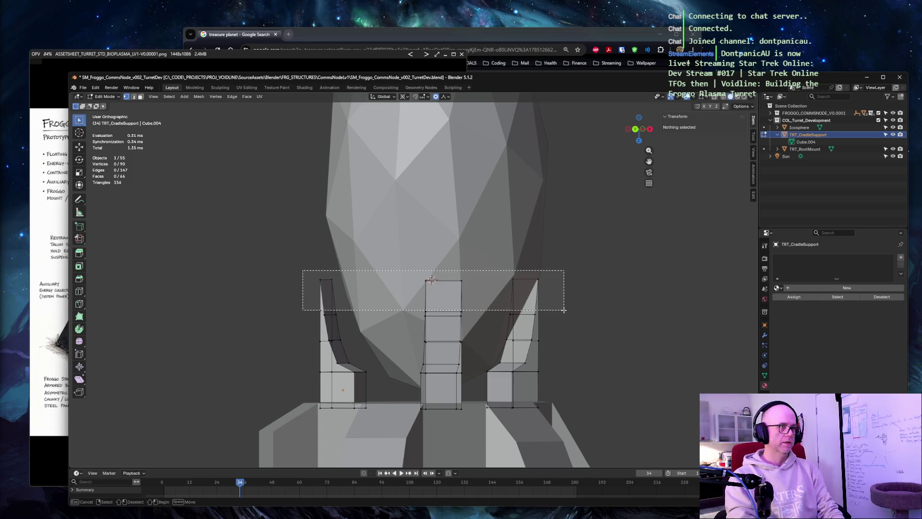
{"action": "left_click_drag", "start_coordinate": [564, 310], "coordinate": [564, 317]}
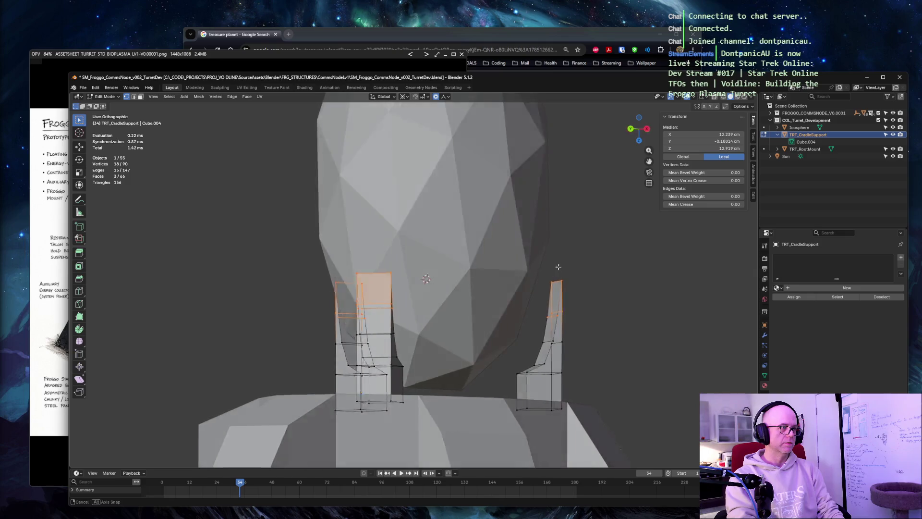
{"action": "mouse_move", "coordinate": [505, 288]}
{"action": "middle_mouse_down"}
{"action": "mouse_move", "coordinate": [464, 271]}
{"action": "mouse_move", "coordinate": [415, 267]}
{"action": "middle_mouse_up"}
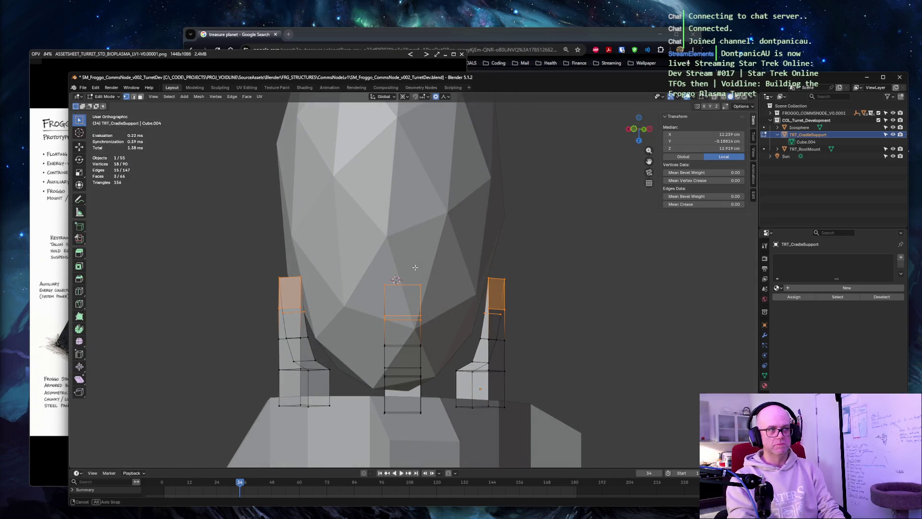
{"action": "middle_click_drag", "start_coordinate": [415, 267], "coordinate": [412, 270]}
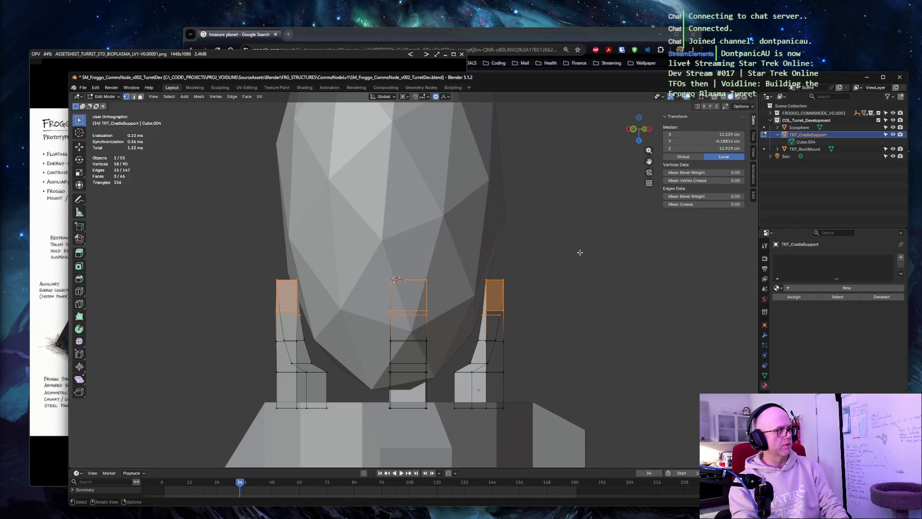
{"action": "key", "text": "r"}
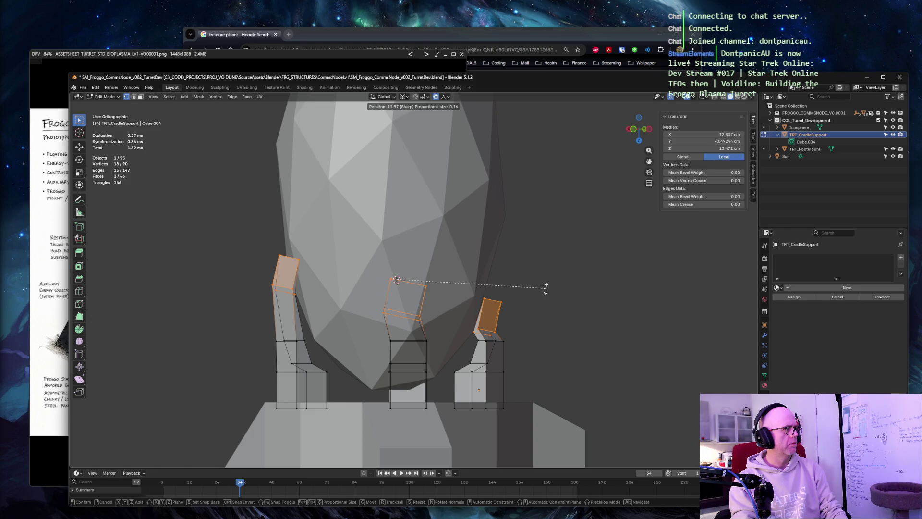
Confirm then undo the trial tilt of the support tops and deselect everything
{"action": "left_click", "coordinate": [522, 218]}
{"action": "key", "text": "ctrl+z"}
{"action": "mouse_move", "coordinate": [504, 231]}
{"action": "middle_mouse_down"}
{"action": "mouse_move", "coordinate": [531, 210]}
{"action": "mouse_move", "coordinate": [591, 209]}
{"action": "middle_mouse_up"}
{"action": "key", "text": "alt+a"}
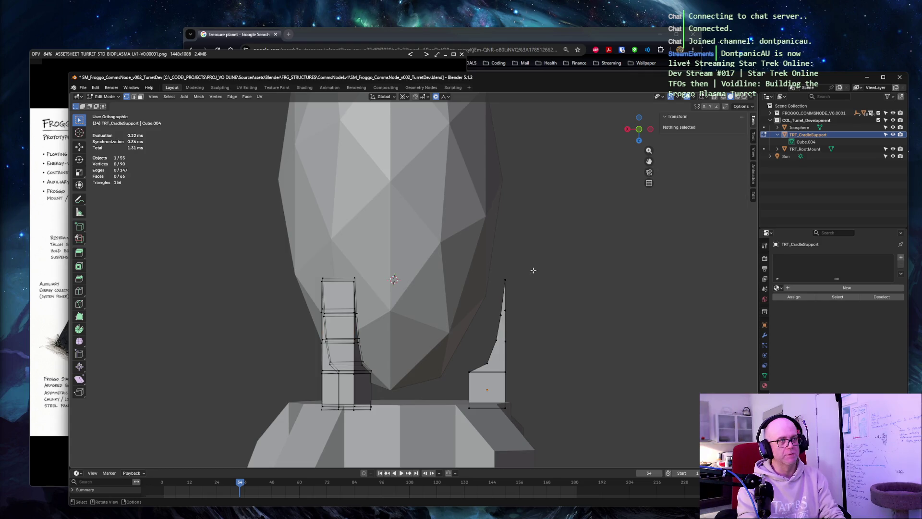
Bend the right prong's upper part, tip edge and a longer section with successive rotations
{"action": "left_click_drag", "start_coordinate": [497, 270], "coordinate": [520, 307]}
{"action": "key", "text": "r"}
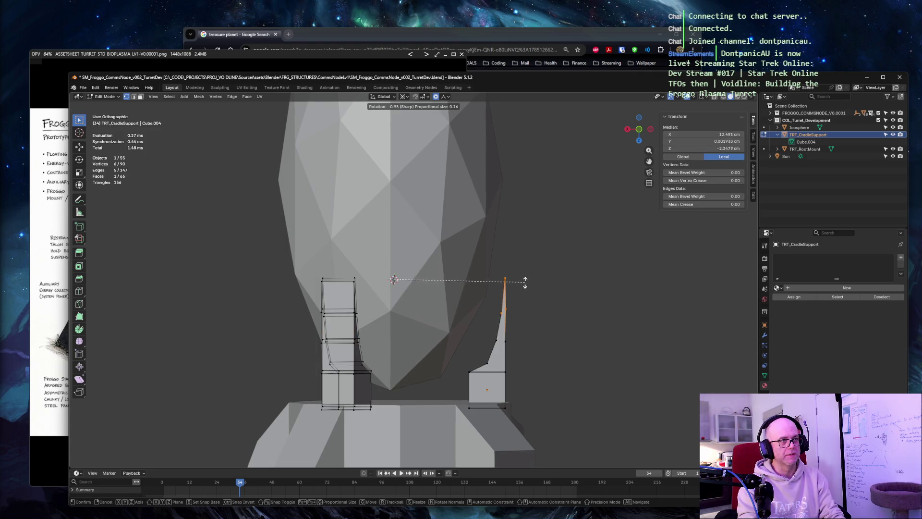
{"action": "left_click", "coordinate": [438, 285]}
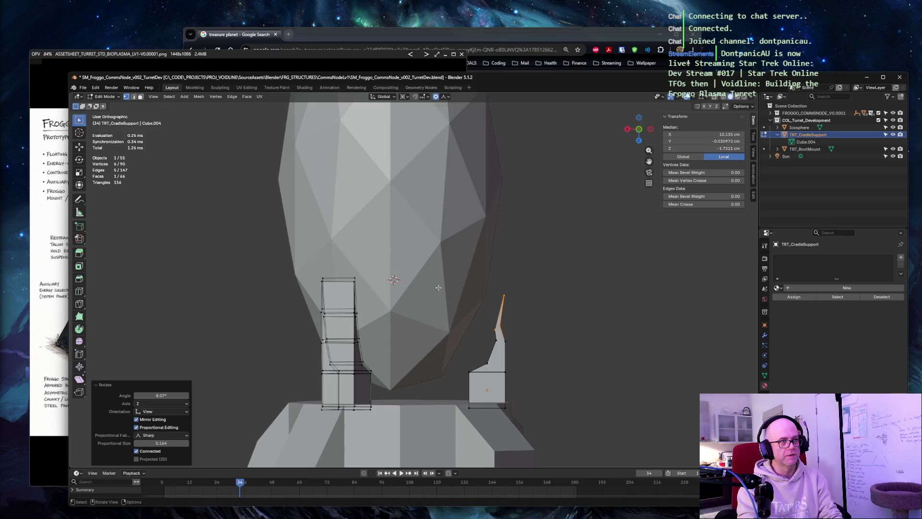
{"action": "left_click", "coordinate": [566, 271]}
{"action": "left_click_drag", "start_coordinate": [501, 271], "coordinate": [538, 290]}
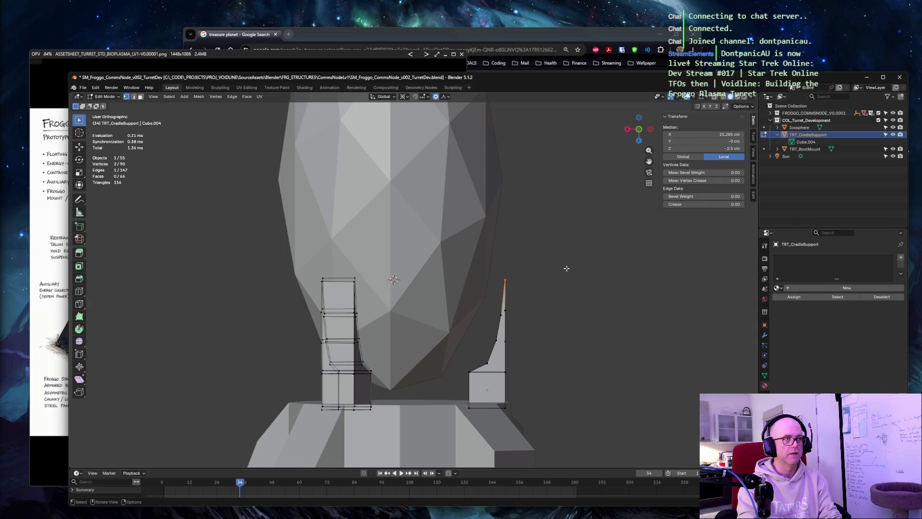
{"action": "key", "text": "r"}
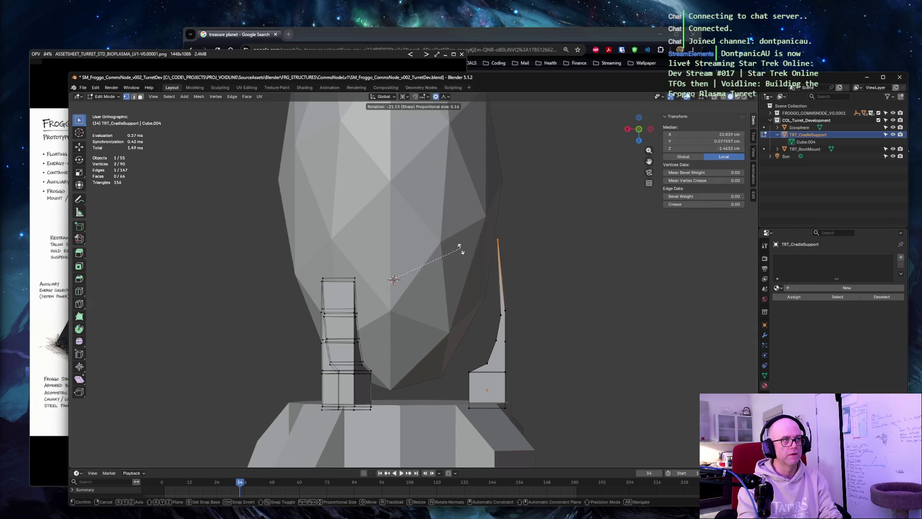
{"action": "left_click", "coordinate": [461, 261]}
{"action": "left_click_drag", "start_coordinate": [539, 296], "coordinate": [491, 322]}
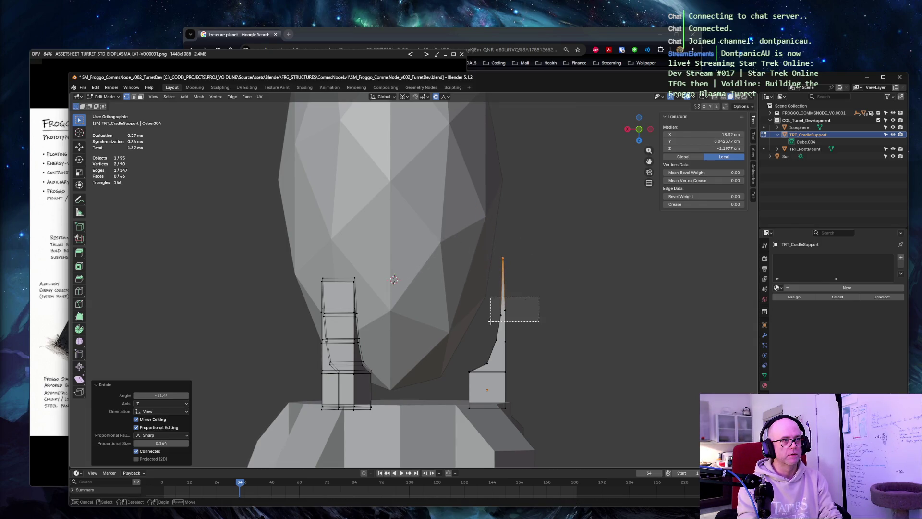
{"action": "key", "text": "r"}
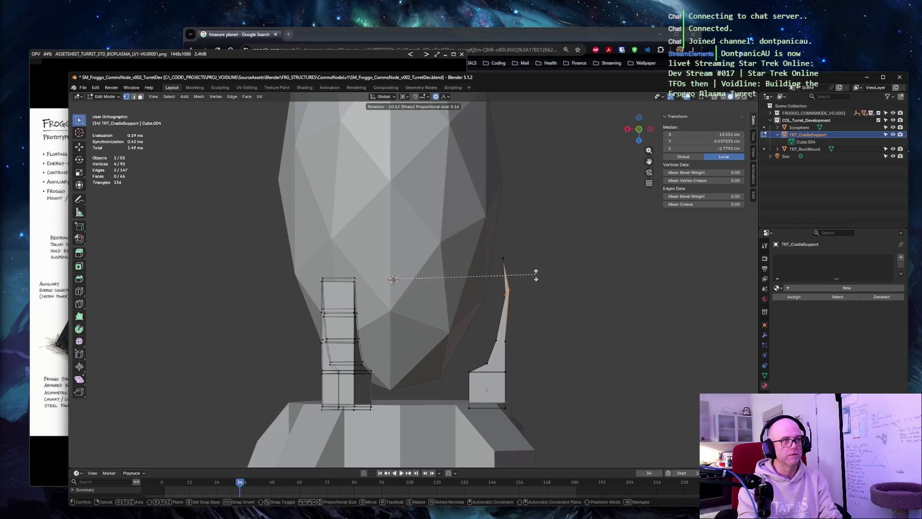
{"action": "left_click", "coordinate": [536, 278]}
Rotate the prong's next part, lower vertices and top vertex to smooth the bend into a gentle curve
{"action": "left_click", "coordinate": [504, 338]}
{"action": "key", "text": "r"}
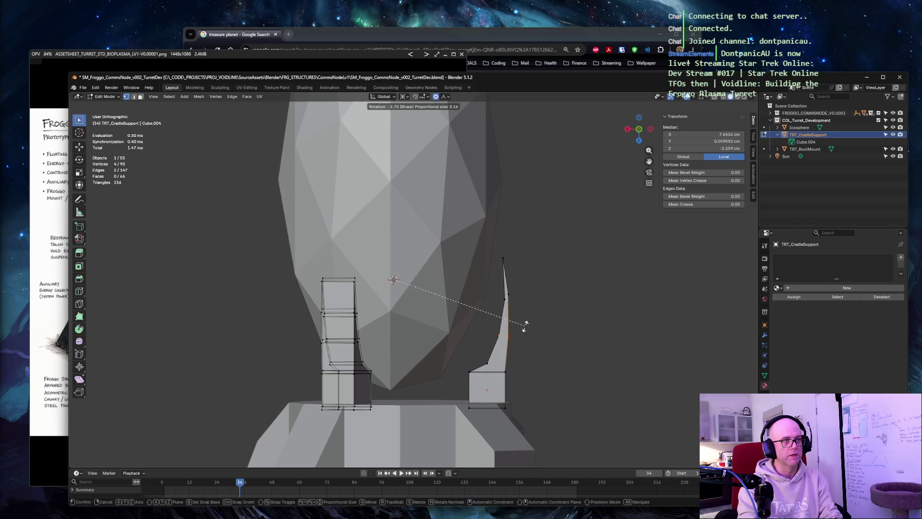
{"action": "left_click", "coordinate": [508, 325]}
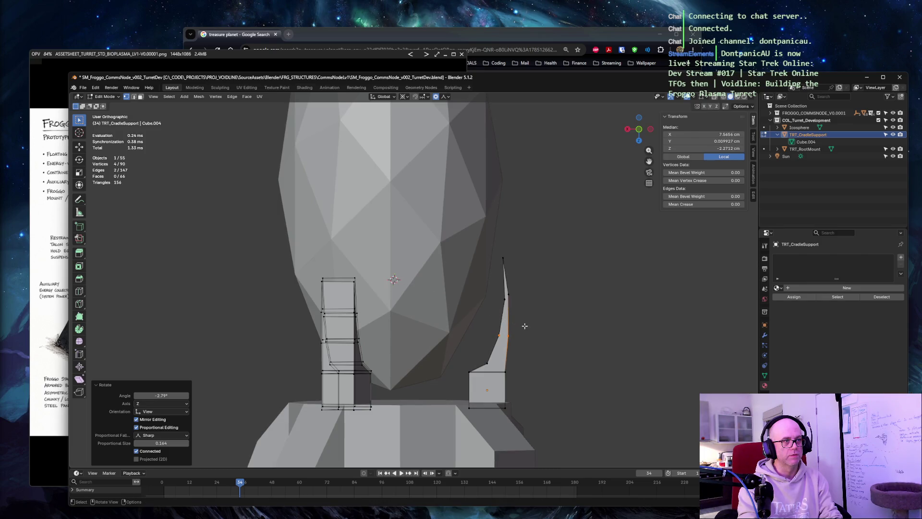
{"action": "left_click", "coordinate": [482, 355]}
{"action": "key", "text": "r"}
{"action": "left_click", "coordinate": [477, 336]}
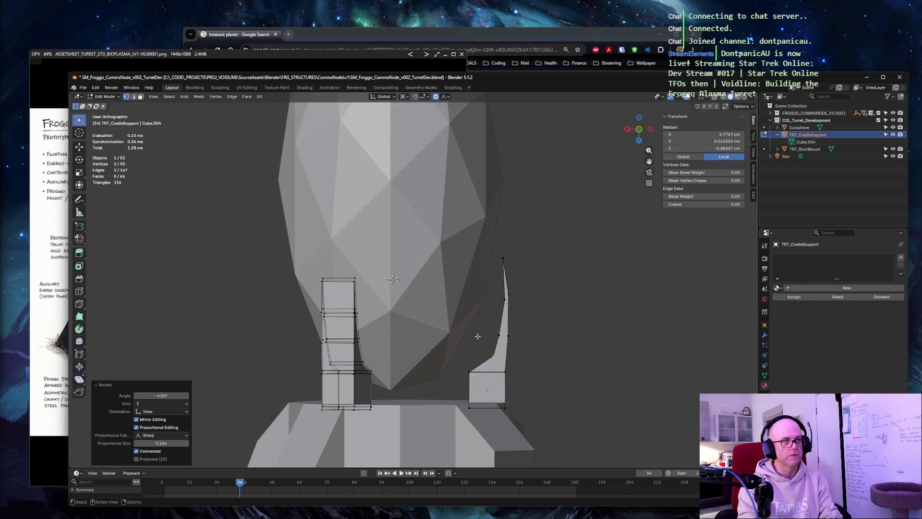
{"action": "left_click", "coordinate": [499, 259]}
{"action": "key", "text": "r"}
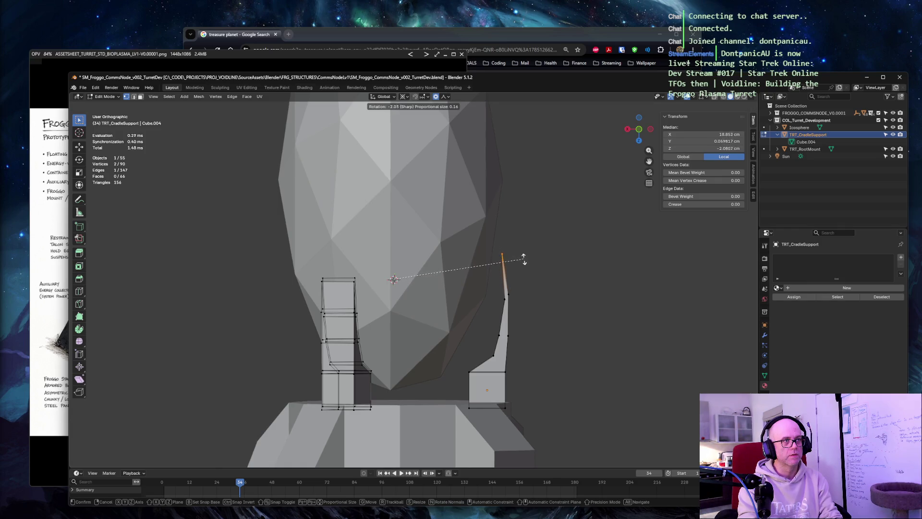
{"action": "left_click", "coordinate": [528, 274]}
Orbit to view both supports and box-select empty space to deselect the mesh
{"action": "middle_click_drag", "start_coordinate": [569, 251], "coordinate": [359, 244]}
{"action": "scroll", "coordinate": [517, 243], "scroll_direction": "up", "scroll_amount": 4}
{"action": "scroll", "coordinate": [505, 245], "scroll_direction": "down", "scroll_amount": 4}
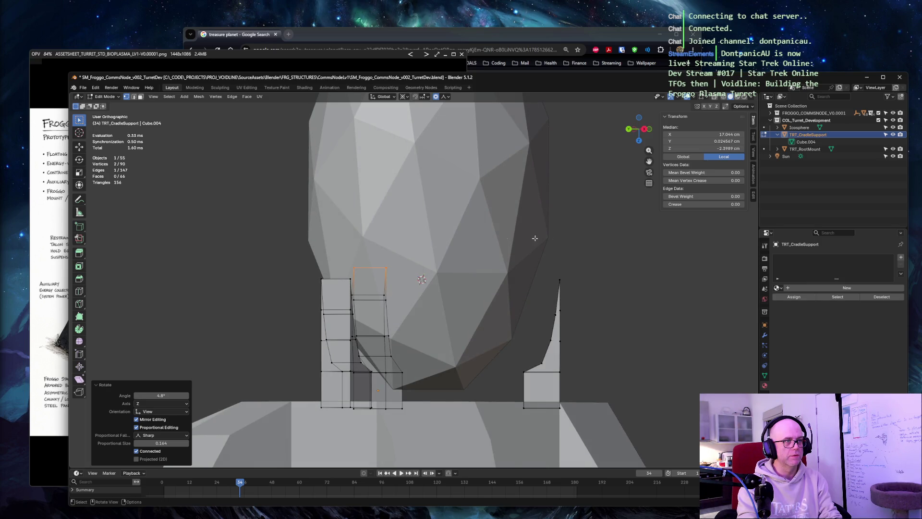
{"action": "left_click_drag", "start_coordinate": [576, 275], "coordinate": [553, 284]}
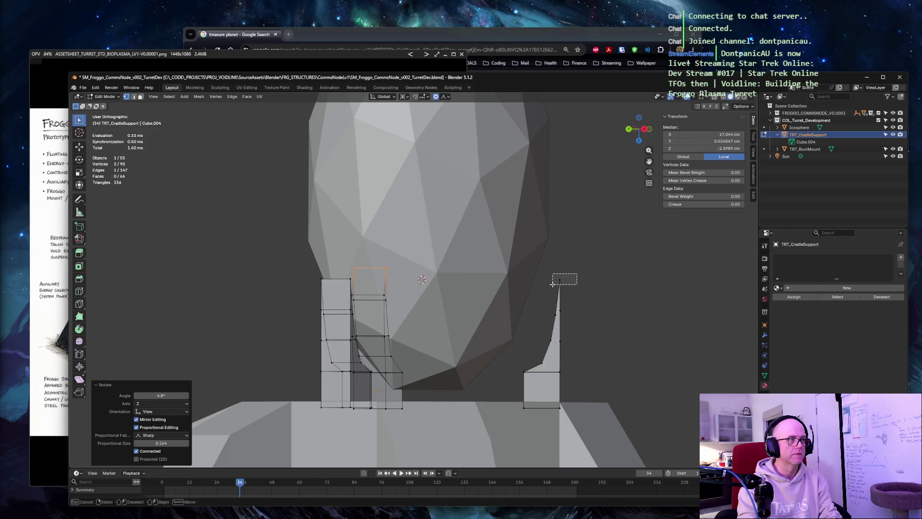
{"action": "left_click_drag", "start_coordinate": [576, 274], "coordinate": [553, 284]}
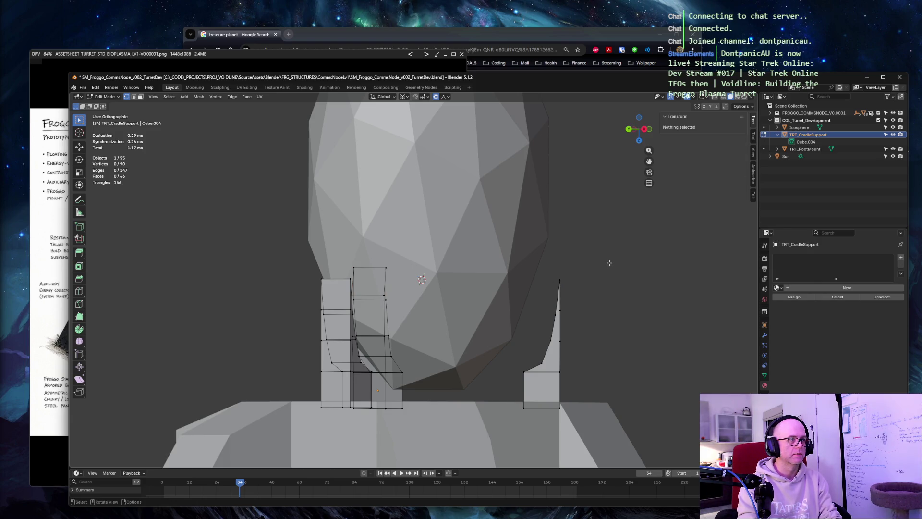
{"action": "mouse_move", "coordinate": [618, 247]}
{"action": "middle_mouse_down"}
{"action": "mouse_move", "coordinate": [627, 230]}
{"action": "mouse_move", "coordinate": [683, 231]}
{"action": "mouse_move", "coordinate": [519, 231]}
{"action": "mouse_move", "coordinate": [542, 231]}
{"action": "middle_mouse_up"}
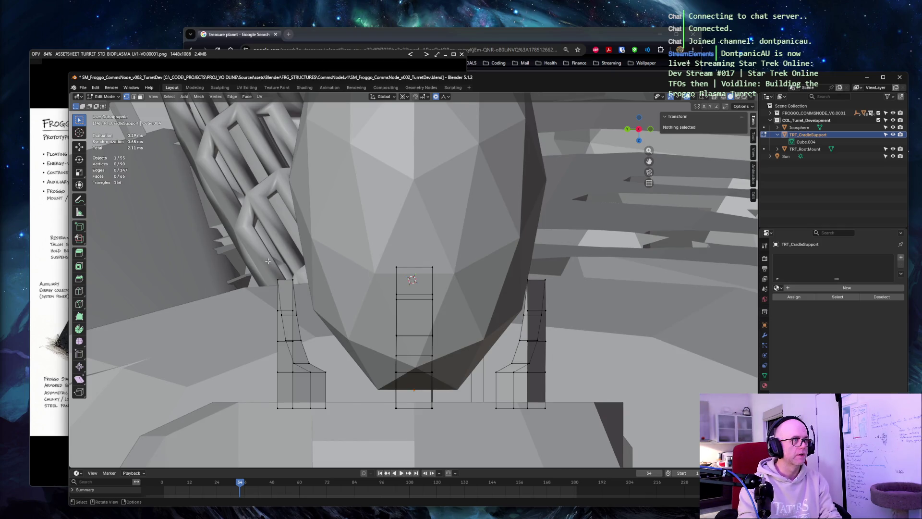
{"action": "left_click_drag", "start_coordinate": [268, 261], "coordinate": [588, 290]}
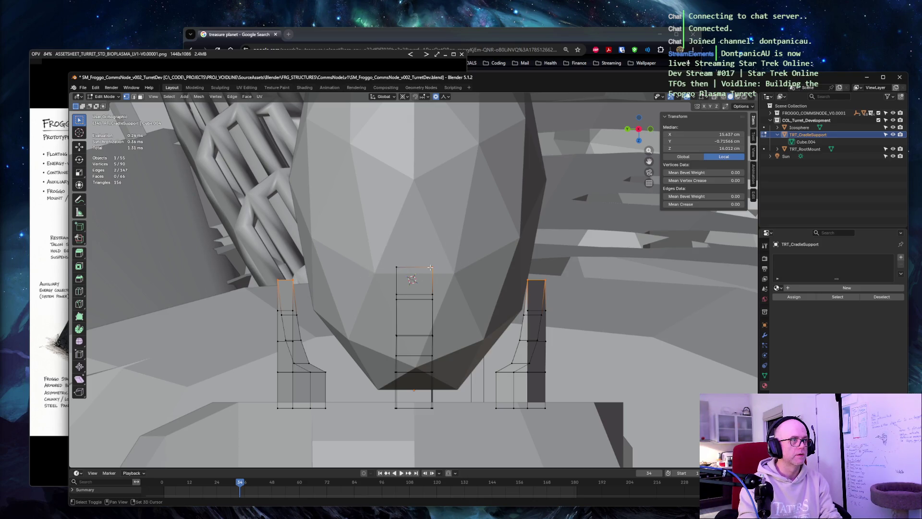
{"action": "key", "text": "r"}
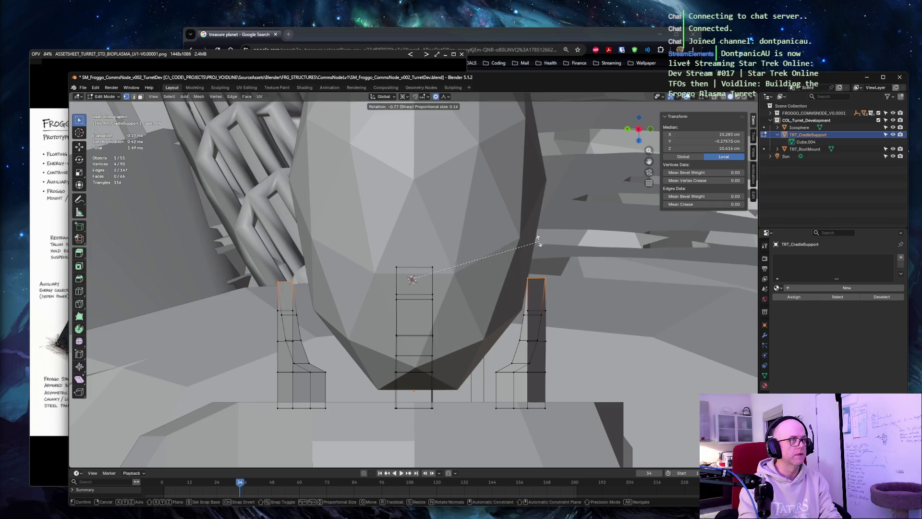
{"action": "left_click", "coordinate": [446, 196]}
{"action": "key", "text": "ctrl+z"}
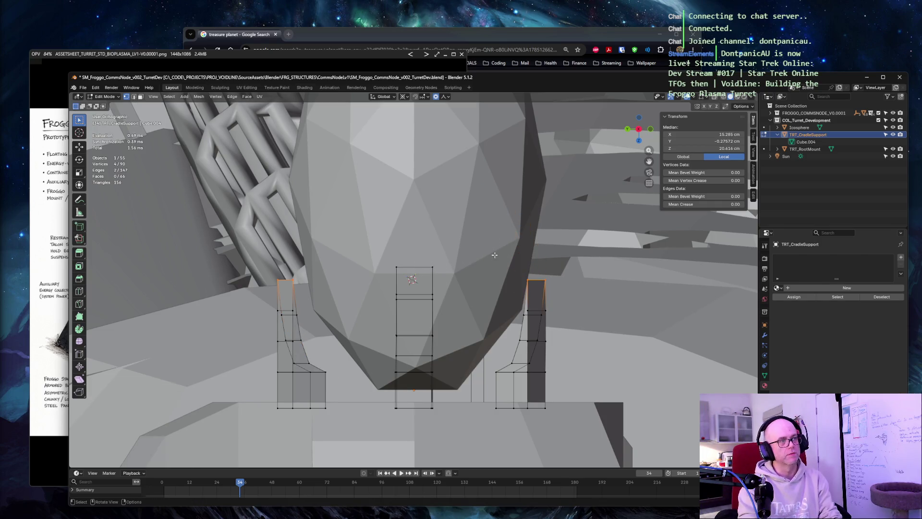
{"action": "middle_click_drag", "start_coordinate": [596, 250], "coordinate": [406, 250]}
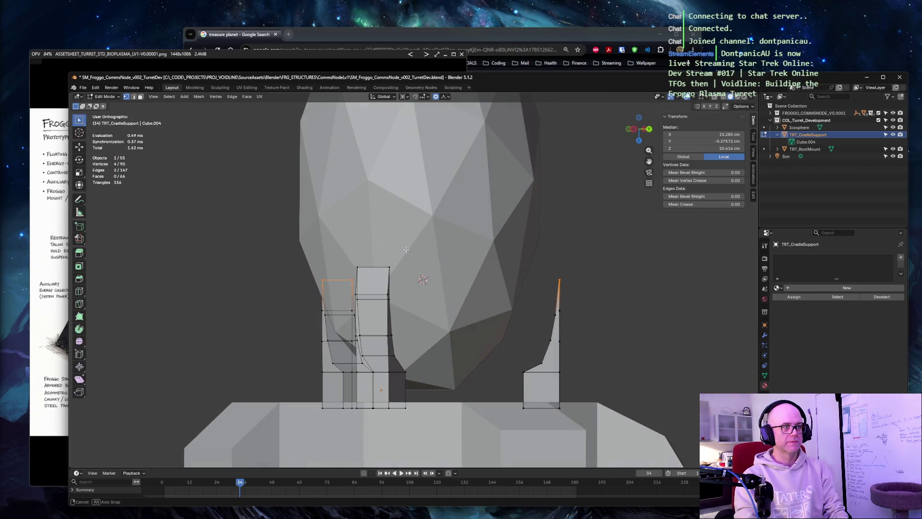
Bend the right prong's tip and upper edges inward with small proportional rotations
{"action": "left_click", "coordinate": [560, 281]}
{"action": "key", "text": "r"}
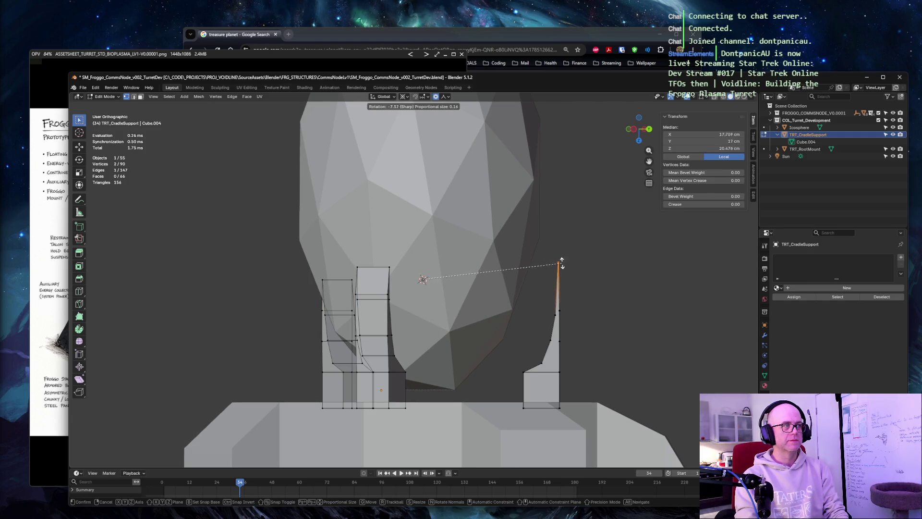
{"action": "left_click", "coordinate": [561, 259]}
{"action": "key", "text": "r"}
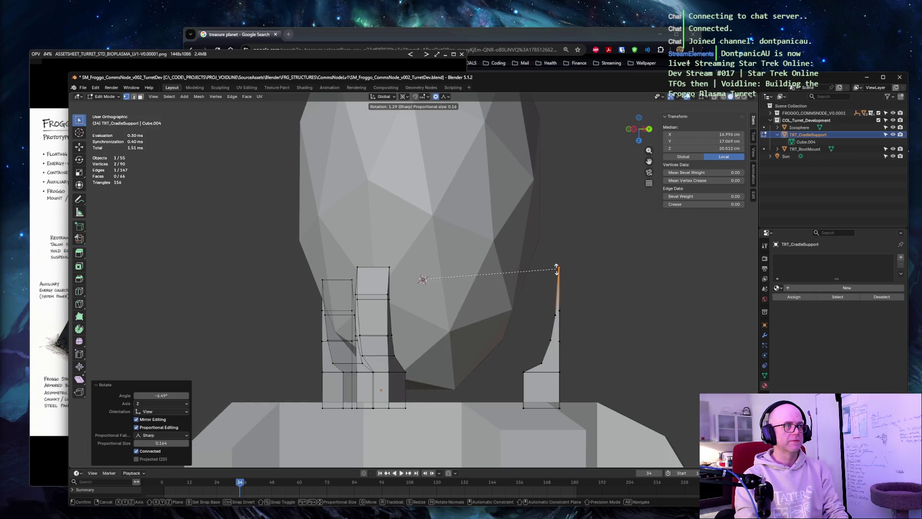
{"action": "left_click", "coordinate": [556, 268]}
{"action": "left_click", "coordinate": [550, 304], "text": "shift"}
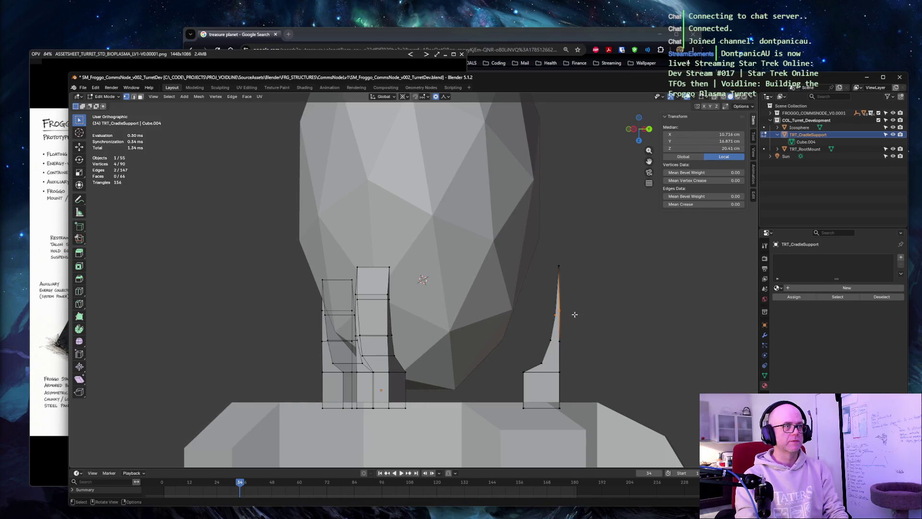
{"action": "key", "text": "r"}
{"action": "left_click", "coordinate": [578, 295]}
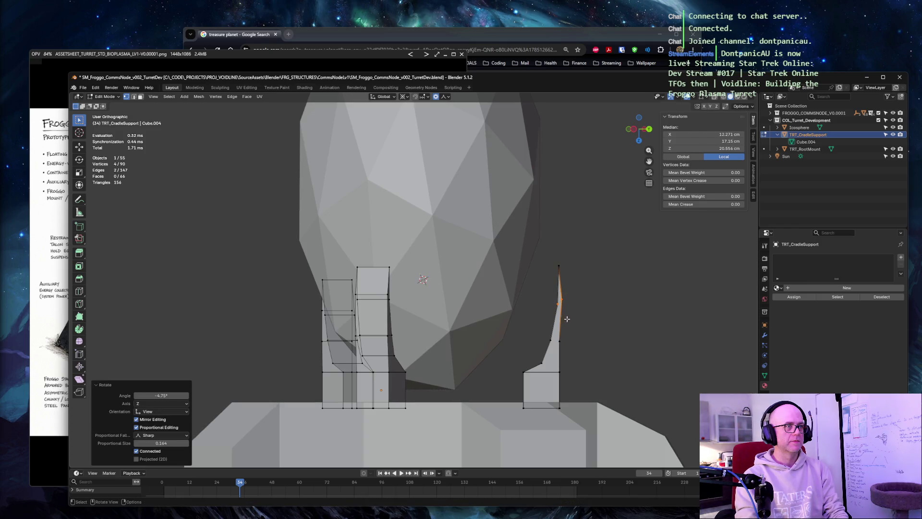
{"action": "left_click", "coordinate": [545, 334]}
{"action": "key", "text": "r"}
{"action": "left_click", "coordinate": [555, 339]}
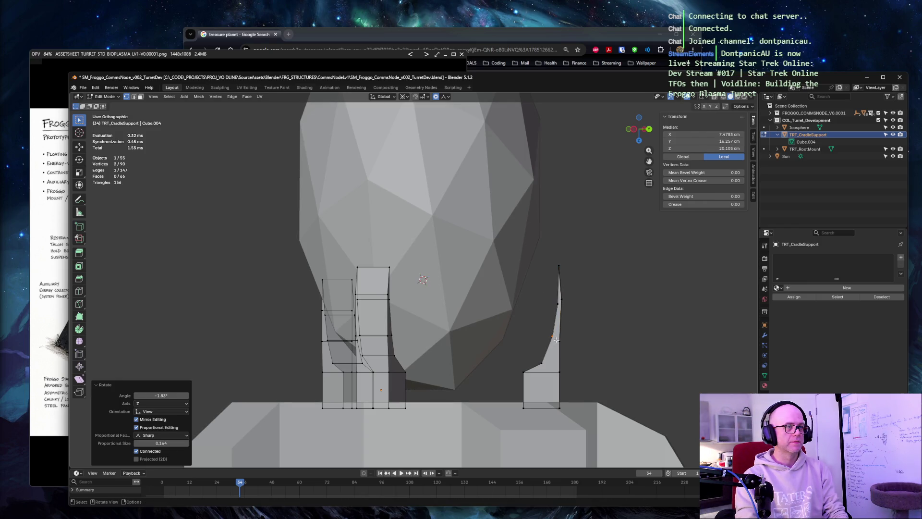
{"action": "key", "text": "r"}
{"action": "left_click", "coordinate": [548, 345]}
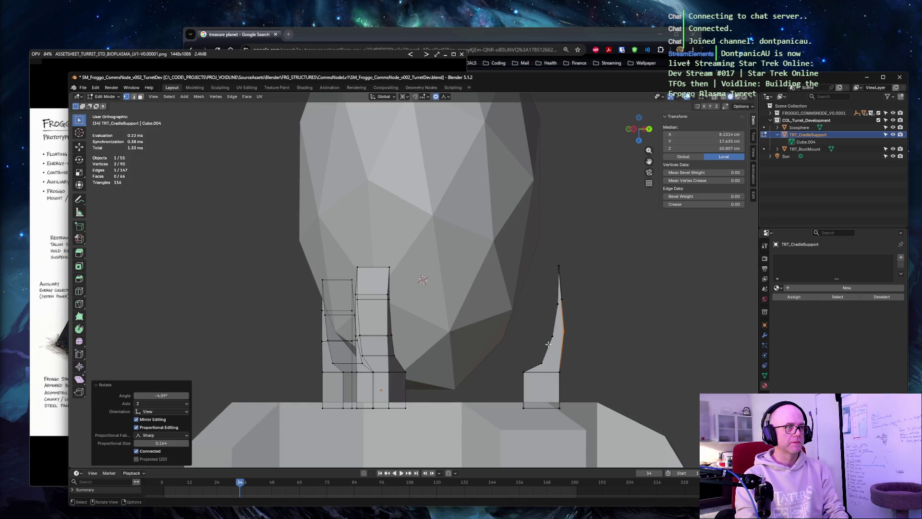
Re-angle the top edge and rotate the edges below it to curve the prong's middle
{"action": "left_click", "coordinate": [549, 334]}
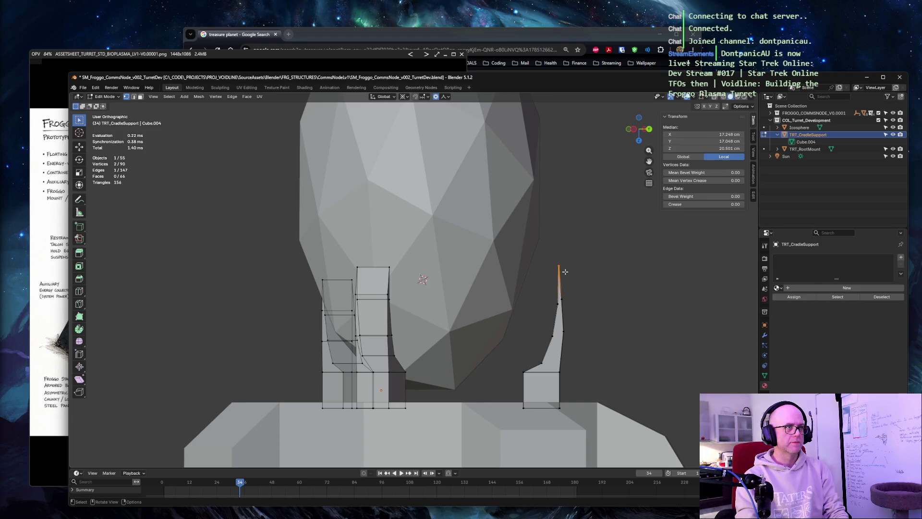
{"action": "key", "text": "r"}
{"action": "left_click", "coordinate": [553, 255]}
{"action": "key", "text": "r"}
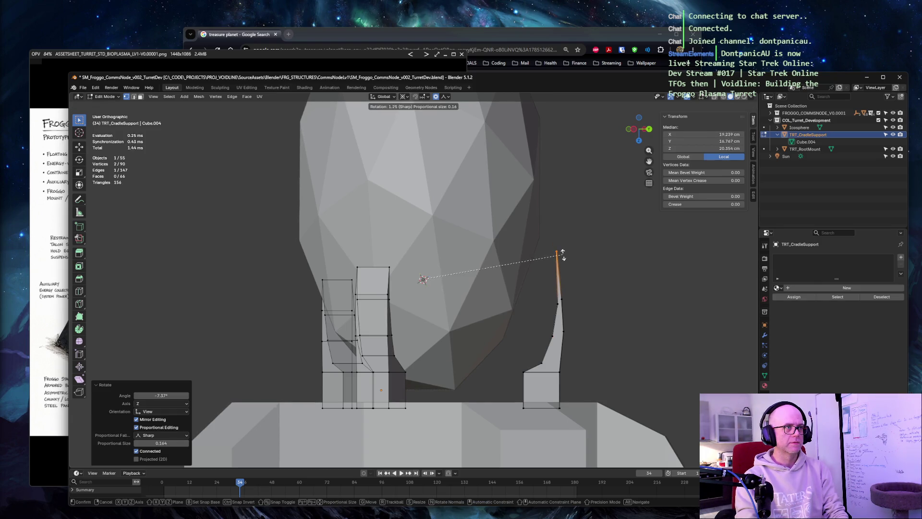
{"action": "left_click", "coordinate": [570, 275]}
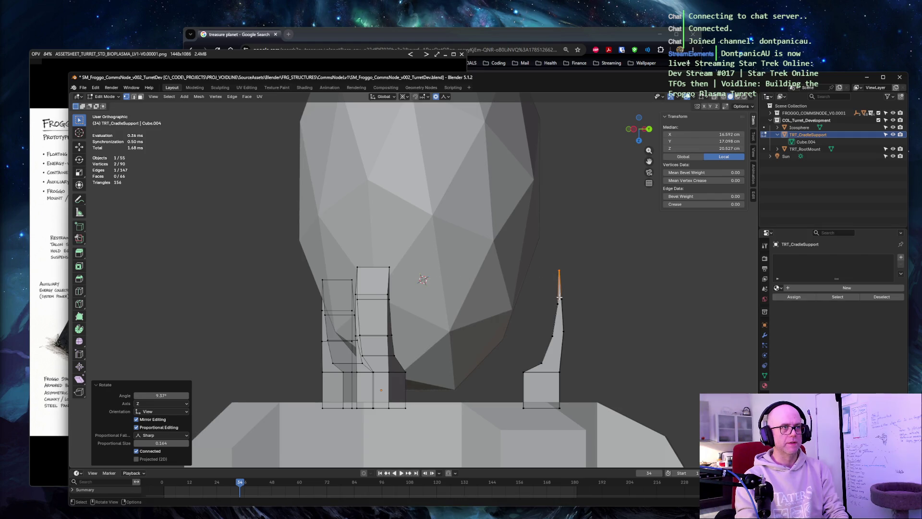
{"action": "left_click", "coordinate": [560, 297]}
{"action": "key", "text": "r"}
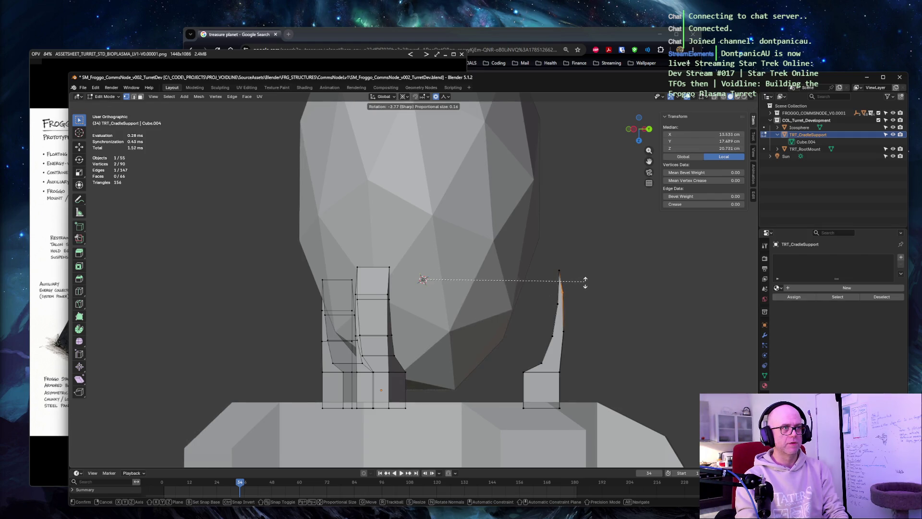
{"action": "left_click", "coordinate": [591, 277]}
{"action": "left_click", "coordinate": [560, 283]}
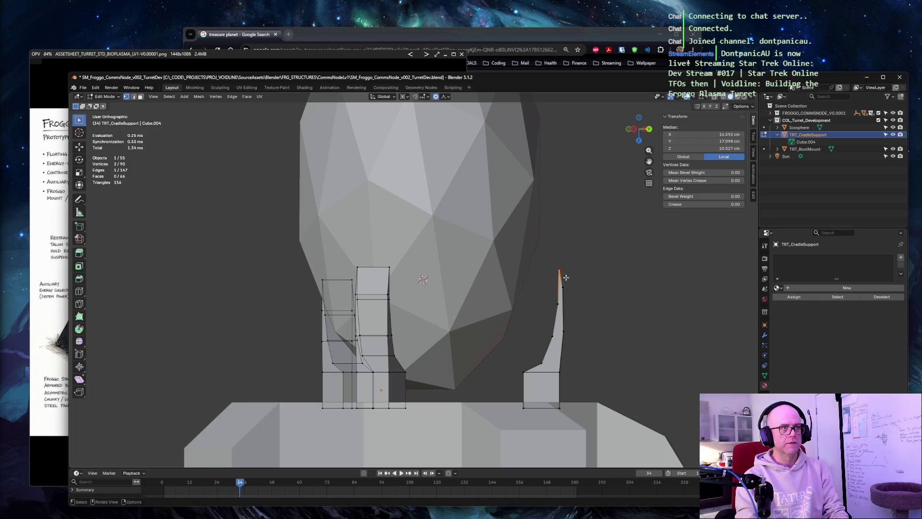
{"action": "key", "text": "r"}
{"action": "left_click", "coordinate": [563, 274]}
{"action": "key", "text": "r"}
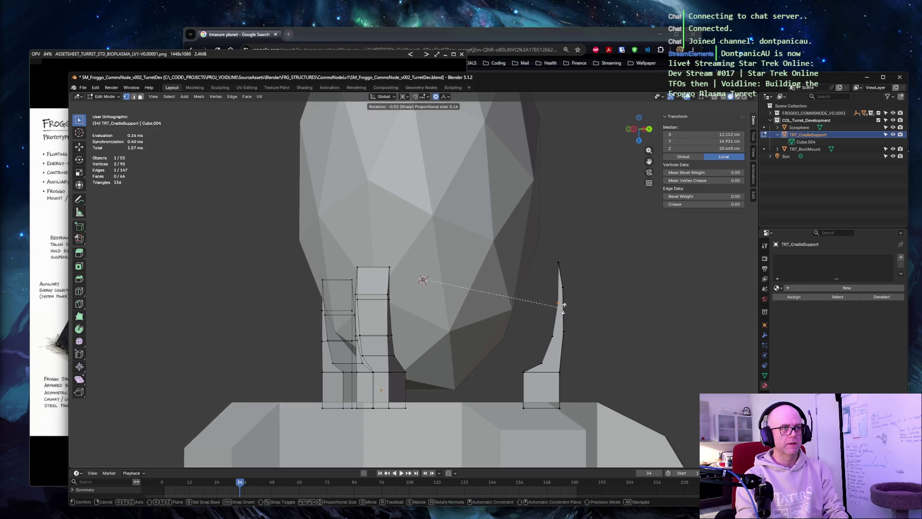
{"action": "left_click", "coordinate": [564, 306]}
{"action": "key", "text": "r"}
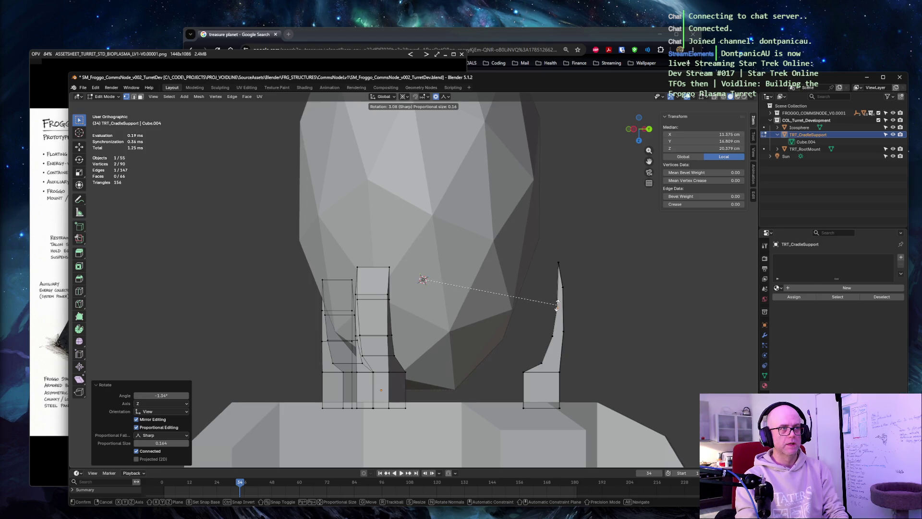
{"action": "left_click", "coordinate": [557, 304]}
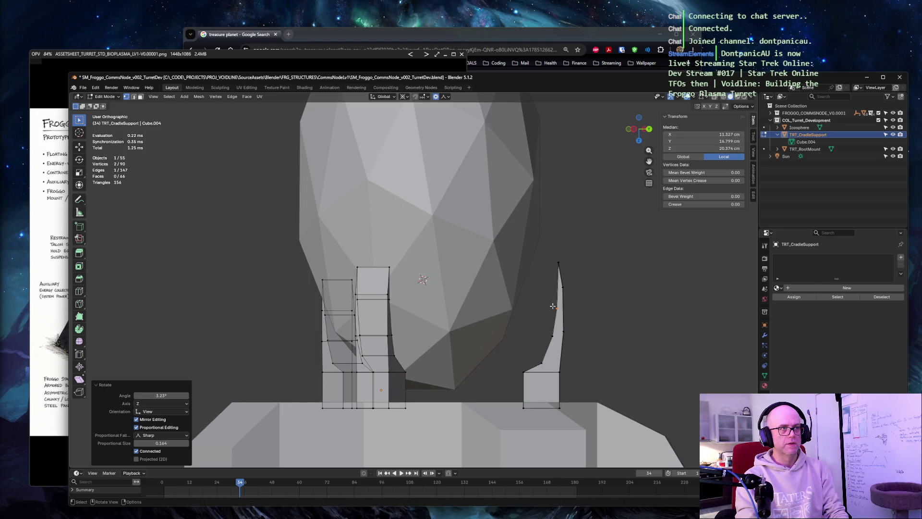
Tilt the prong's lower edge near the base so the whole length tapers into a hook
{"action": "left_click", "coordinate": [561, 368]}
{"action": "key", "text": "r"}
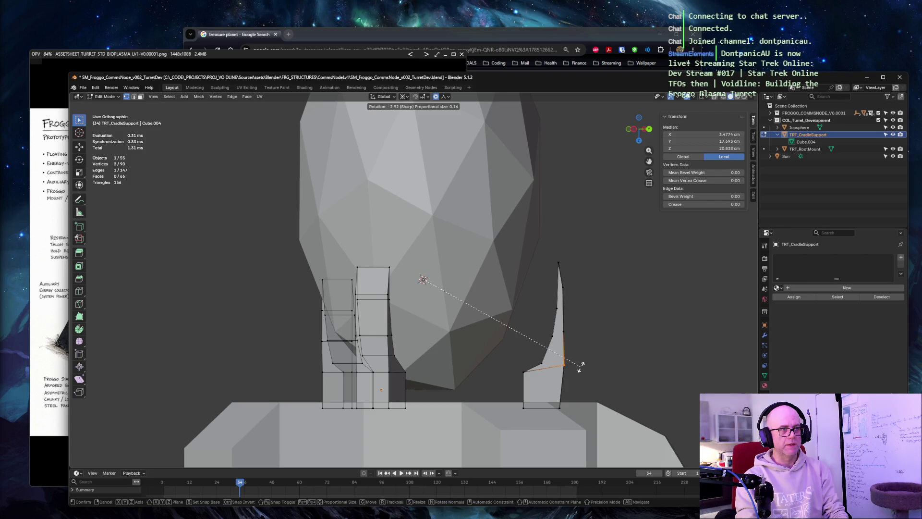
{"action": "left_click", "coordinate": [585, 369]}
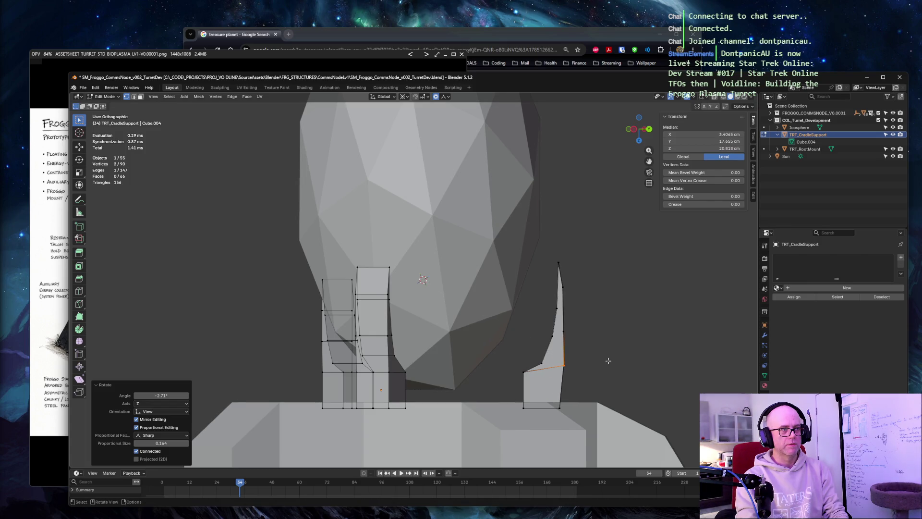
{"action": "mouse_move", "coordinate": [595, 332]}
{"action": "middle_mouse_down"}
{"action": "mouse_move", "coordinate": [561, 321]}
{"action": "mouse_move", "coordinate": [478, 333]}
{"action": "middle_mouse_up"}
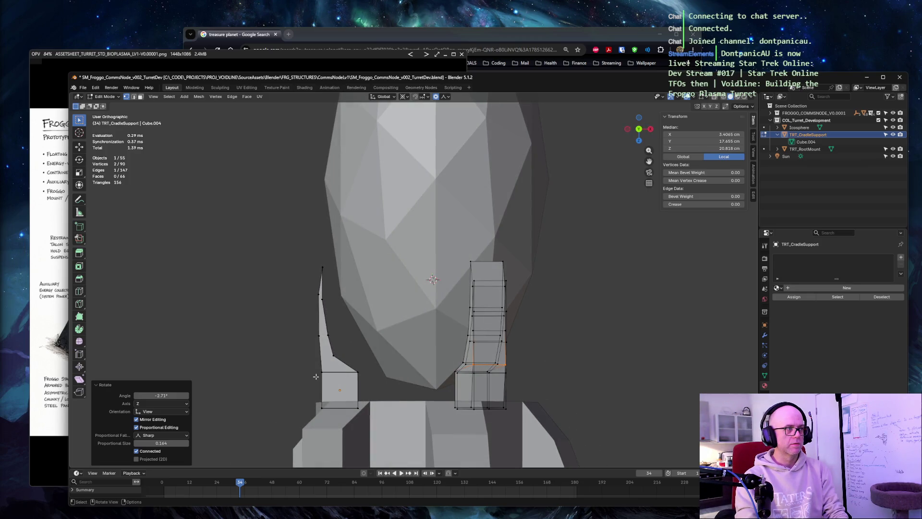
Rotate the other prong's lower edge to match the first prong's curve
{"action": "key", "text": "r"}
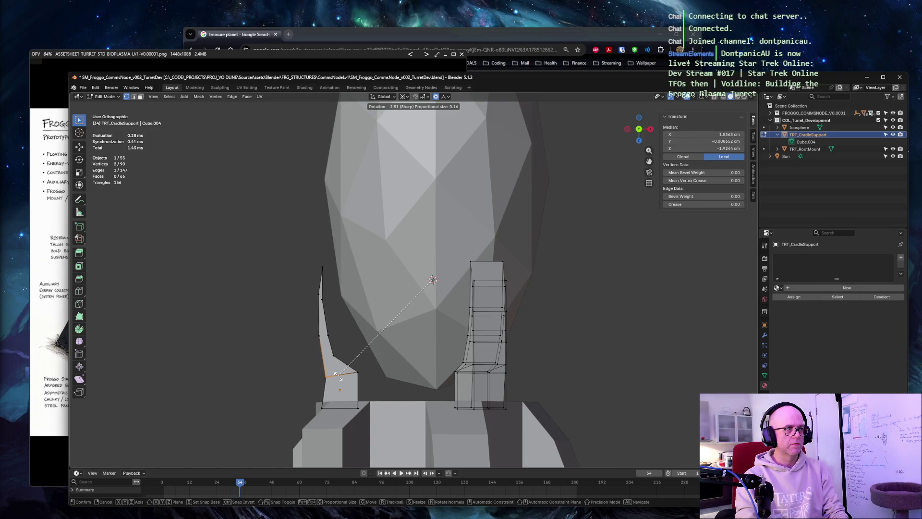
{"action": "left_click", "coordinate": [336, 375]}
{"action": "mouse_move", "coordinate": [433, 325]}
{"action": "middle_mouse_down"}
{"action": "mouse_move", "coordinate": [388, 344]}
{"action": "mouse_move", "coordinate": [561, 343]}
{"action": "middle_mouse_up"}
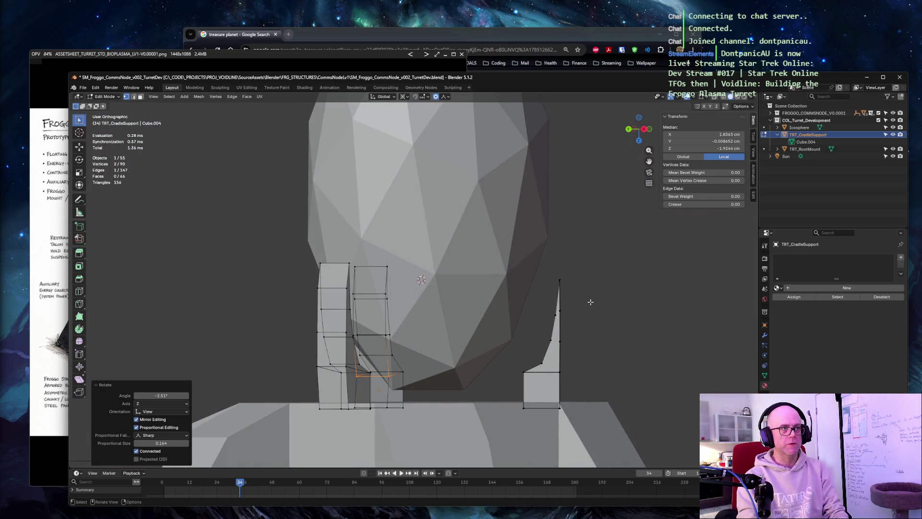
Re-angle the right prong's tip edge with several small rotations into a smoother taper
{"action": "left_click", "coordinate": [558, 277]}
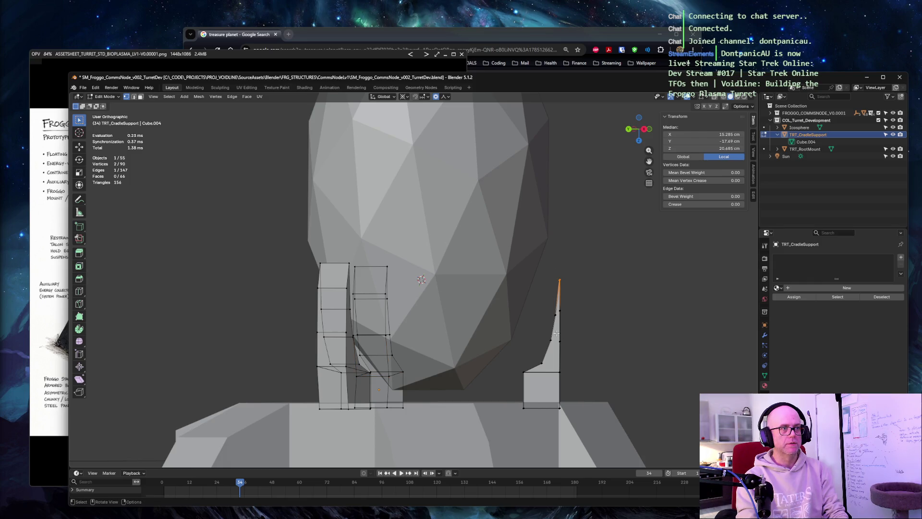
{"action": "key", "text": "r"}
{"action": "left_click", "coordinate": [581, 336]}
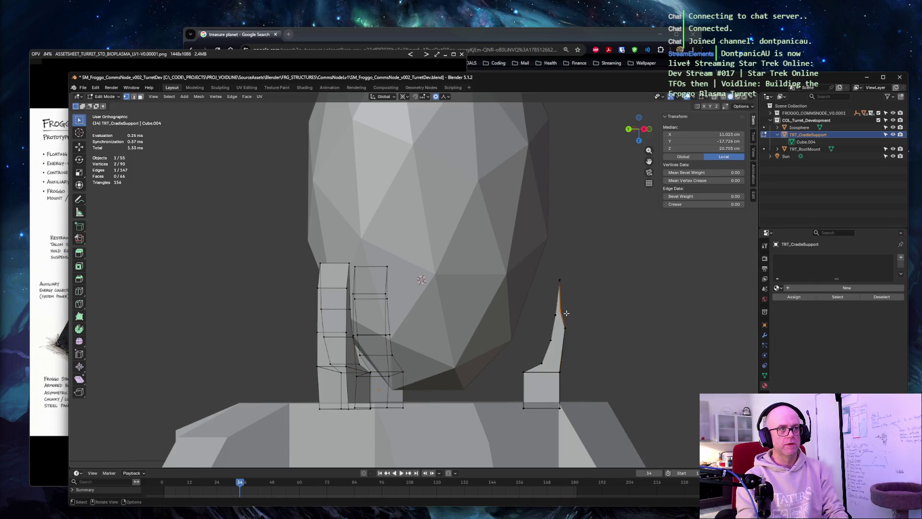
{"action": "key", "text": "r"}
{"action": "left_click", "coordinate": [556, 279]}
{"action": "key", "text": "r"}
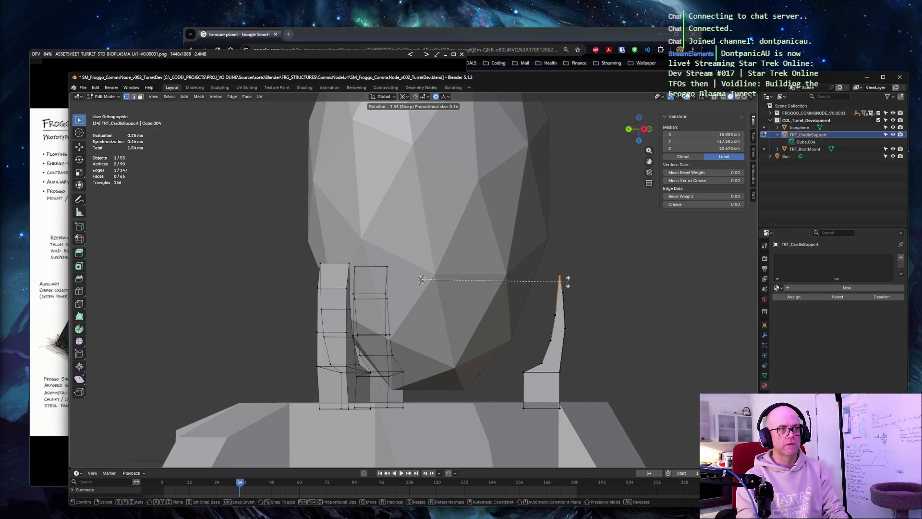
{"action": "left_click", "coordinate": [567, 274]}
{"action": "key", "text": "r"}
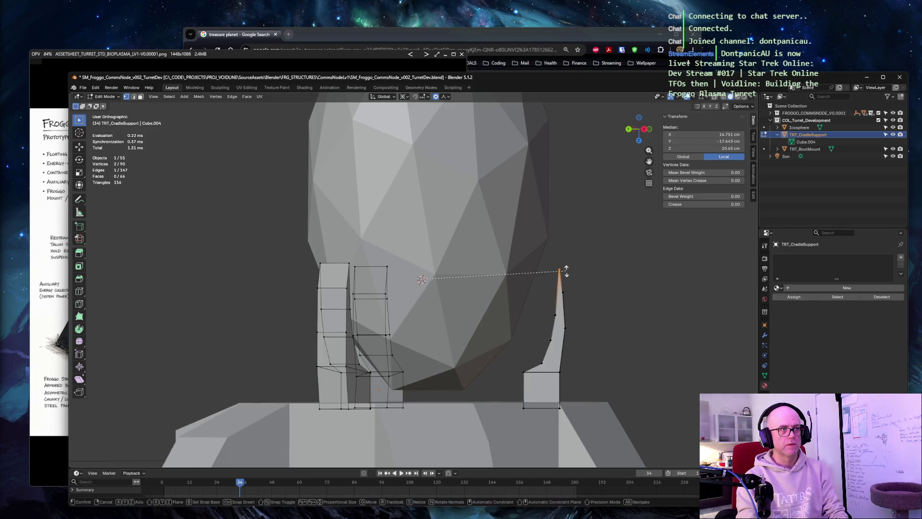
{"action": "left_click", "coordinate": [567, 258]}
Rotate the edge below the tip and the base edge, then leave Edit Mode
{"action": "key", "text": "r"}
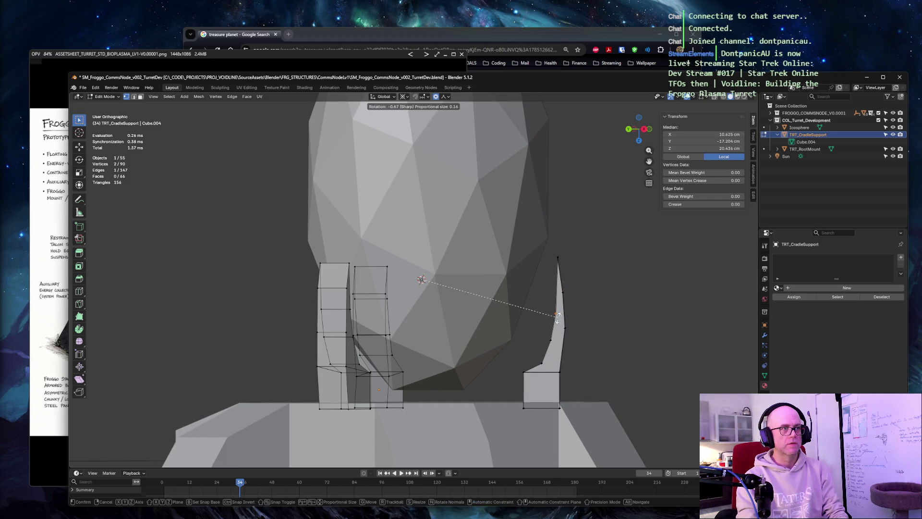
{"action": "left_click", "coordinate": [537, 307]}
{"action": "key", "text": "r"}
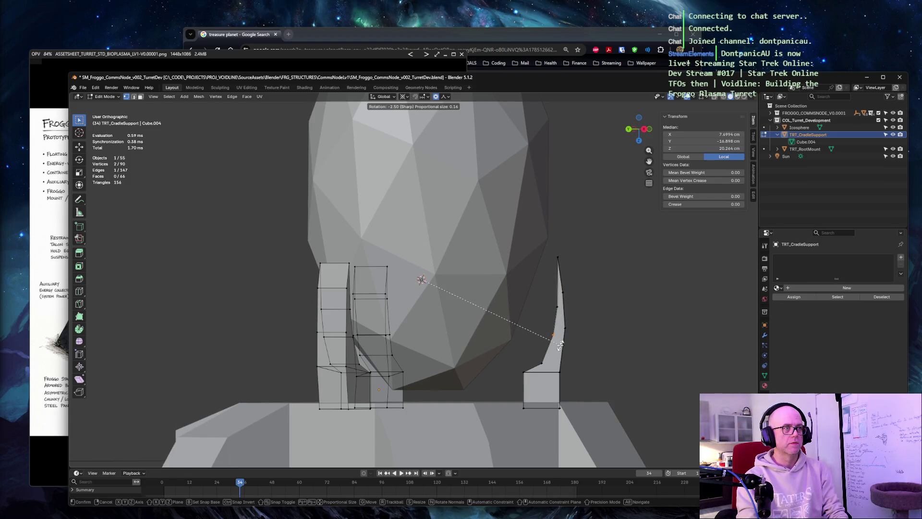
{"action": "left_click", "coordinate": [547, 365]}
{"action": "key", "text": "r"}
{"action": "left_click", "coordinate": [551, 360]}
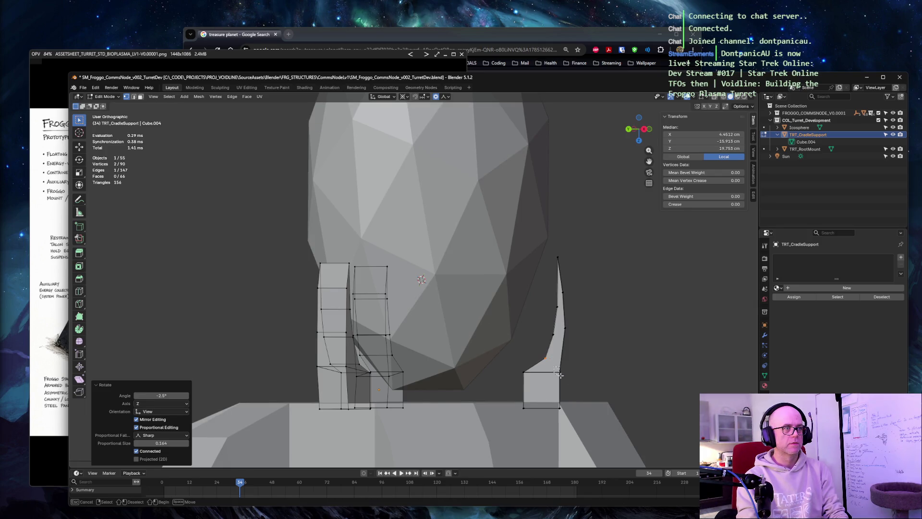
{"action": "key", "text": "r"}
{"action": "left_click", "coordinate": [577, 375]}
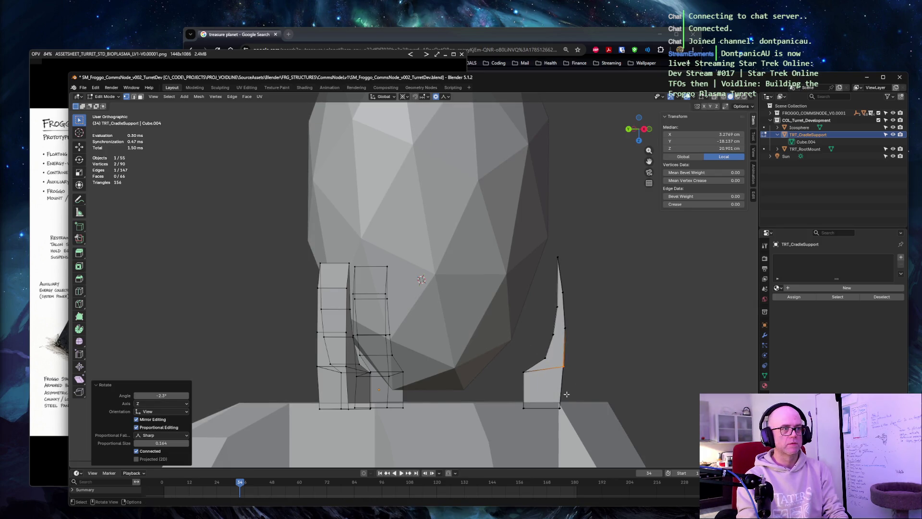
{"action": "left_click", "coordinate": [598, 356]}
{"action": "mouse_move", "coordinate": [620, 262]}
{"action": "middle_mouse_down"}
{"action": "mouse_move", "coordinate": [462, 267]}
{"action": "mouse_move", "coordinate": [679, 271]}
{"action": "middle_mouse_up"}
{"action": "scroll", "coordinate": [576, 267], "scroll_direction": "down", "scroll_amount": 3}
{"action": "key", "text": "Tab"}
Deselect everything to view the finished turret in Object Mode
{"action": "left_click", "coordinate": [563, 268]}
{"action": "scroll", "coordinate": [445, 267], "scroll_direction": "up", "scroll_amount": 4}
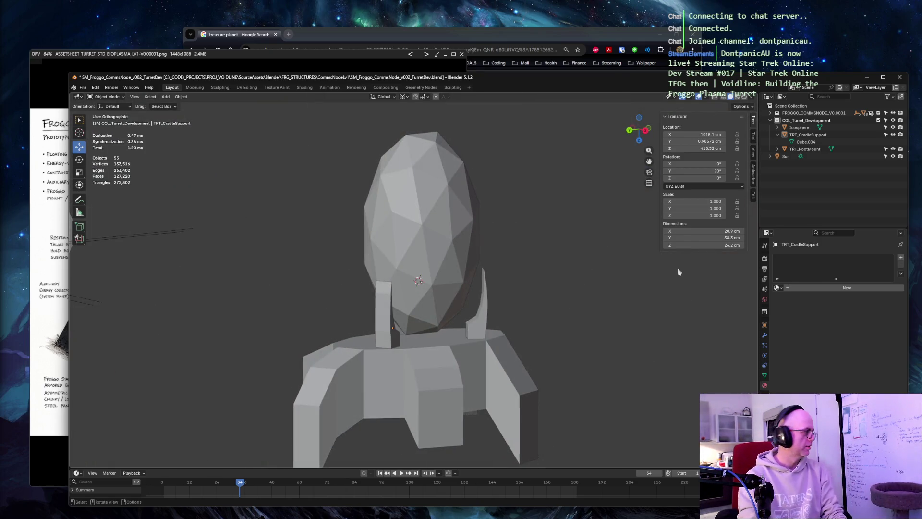
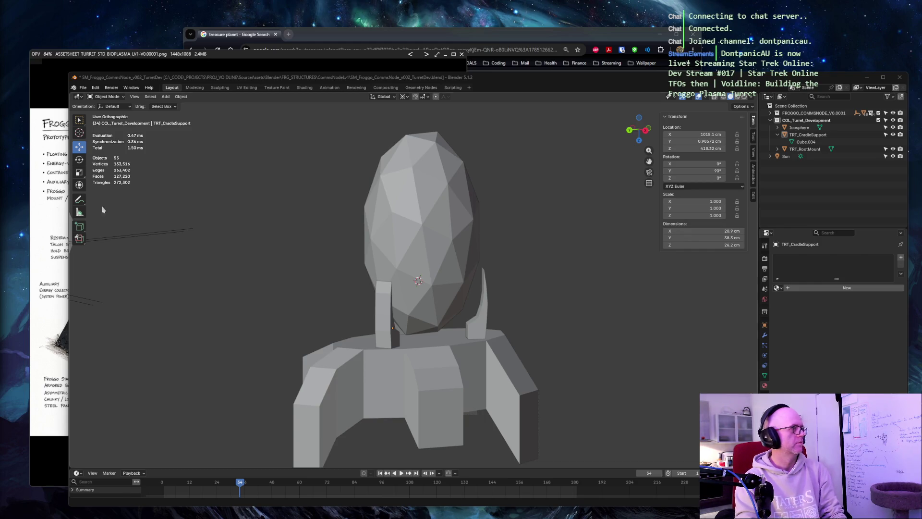
Select the egg icosphere on the turret and bring the concept art viewer to the front for comparison
{"action": "middle_click_drag", "start_coordinate": [238, 216], "coordinate": [336, 247]}
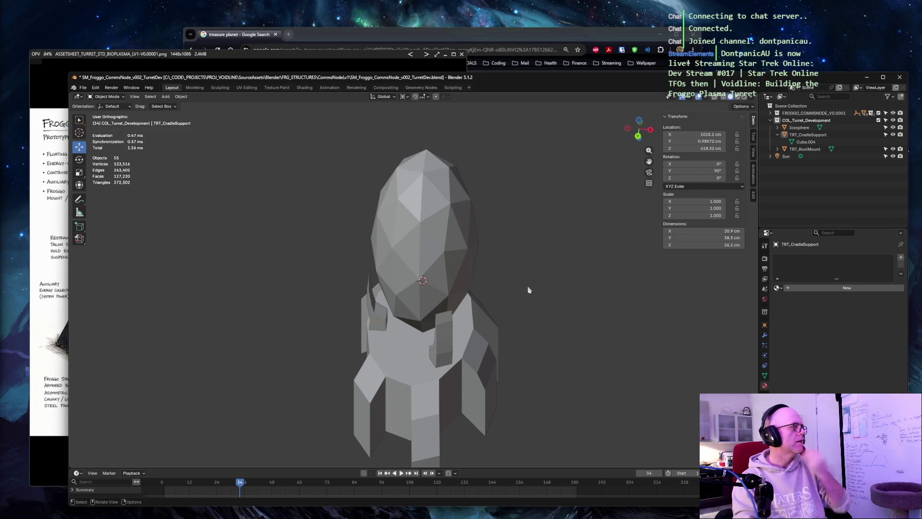
{"action": "left_click", "coordinate": [408, 98]}
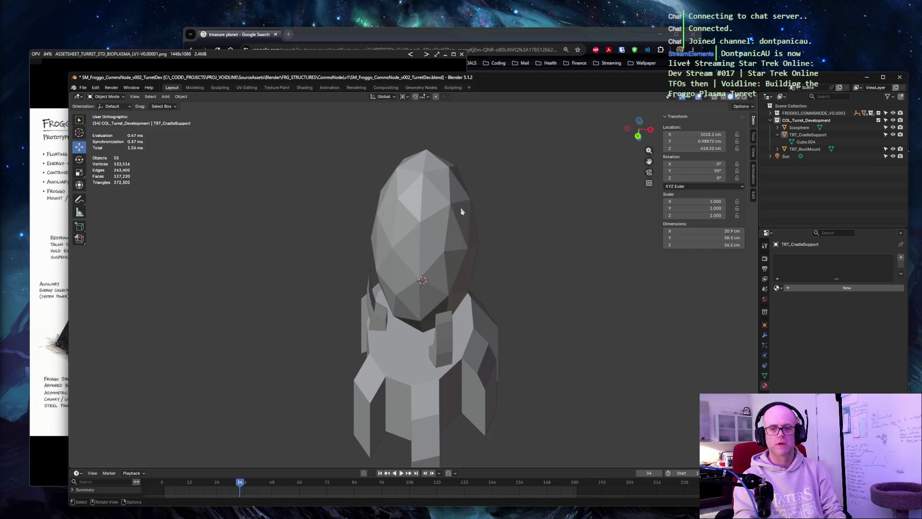
{"action": "mouse_move", "coordinate": [453, 197]}
{"action": "middle_mouse_down"}
{"action": "mouse_move", "coordinate": [469, 160]}
{"action": "mouse_move", "coordinate": [351, 167]}
{"action": "mouse_move", "coordinate": [439, 170]}
{"action": "mouse_move", "coordinate": [429, 170]}
{"action": "middle_mouse_up"}
{"action": "left_click", "coordinate": [429, 170]}
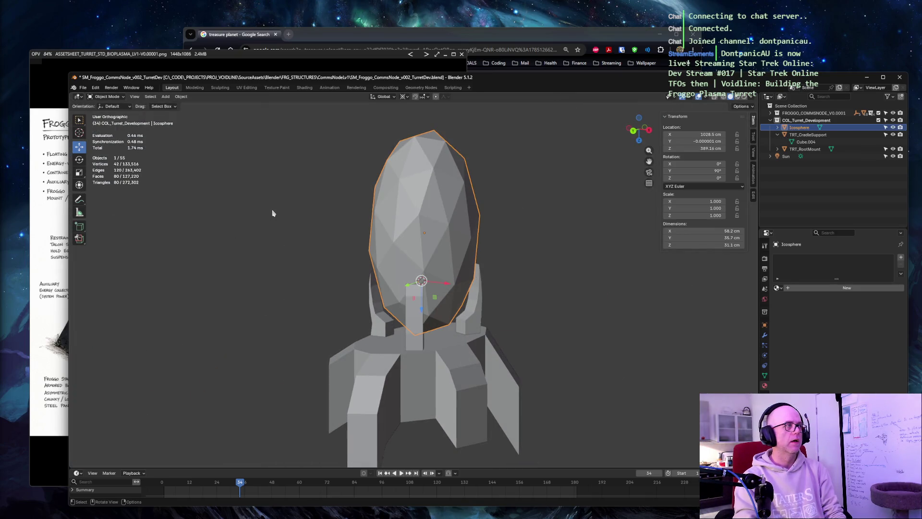
{"action": "middle_click_drag", "start_coordinate": [273, 213], "coordinate": [281, 216]}
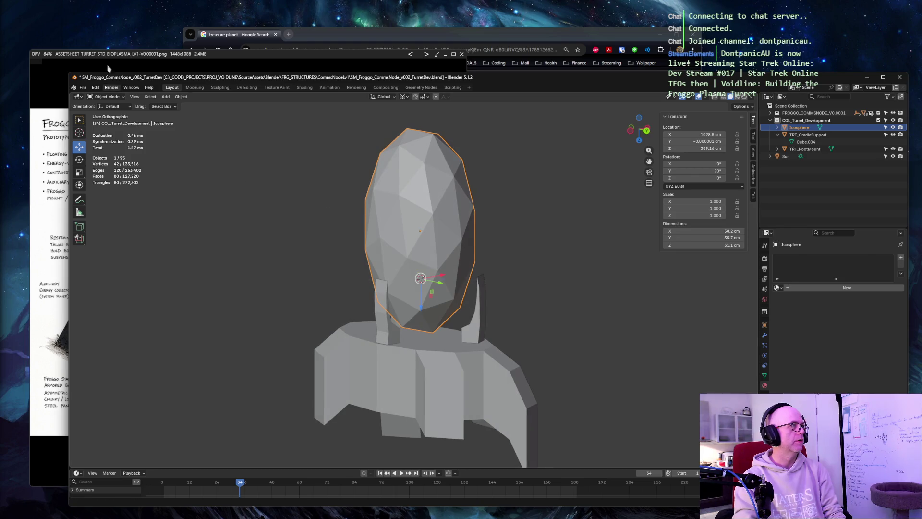
{"action": "left_click", "coordinate": [122, 57]}
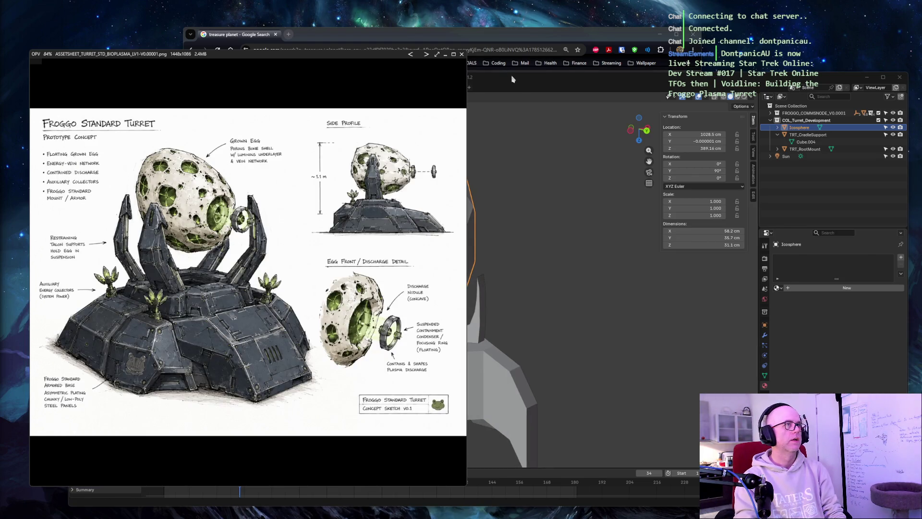
Move the Blender window right beside the concept sheet and leave local view so all objects show
{"action": "left_click_drag", "start_coordinate": [513, 78], "coordinate": [686, 87]}
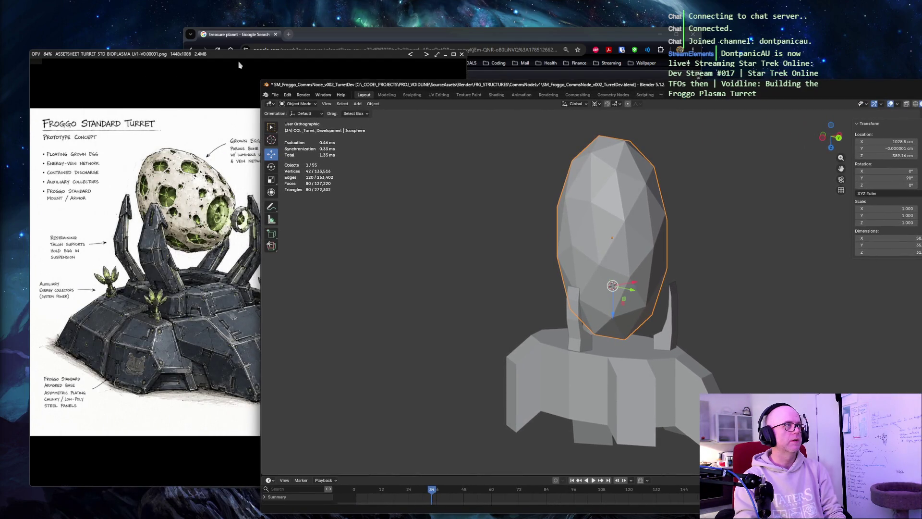
{"action": "left_click", "coordinate": [242, 64]}
{"action": "left_click", "coordinate": [708, 93]}
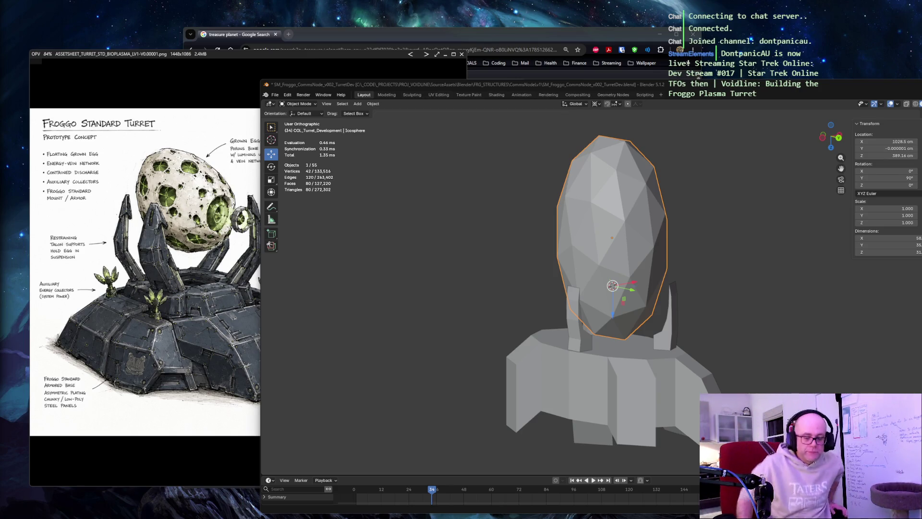
{"action": "key", "text": "slash"}
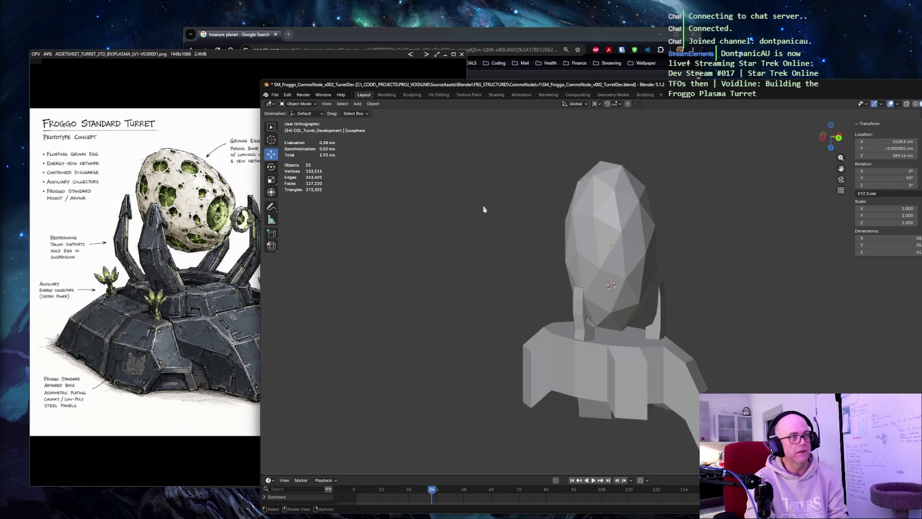
Frame the small egg turret in an orthographic view, select all three parts, and slide the window back over the reference
{"action": "mouse_move", "coordinate": [548, 220]}
{"action": "middle_mouse_down"}
{"action": "mouse_move", "coordinate": [516, 185]}
{"action": "mouse_move", "coordinate": [572, 237]}
{"action": "middle_mouse_up"}
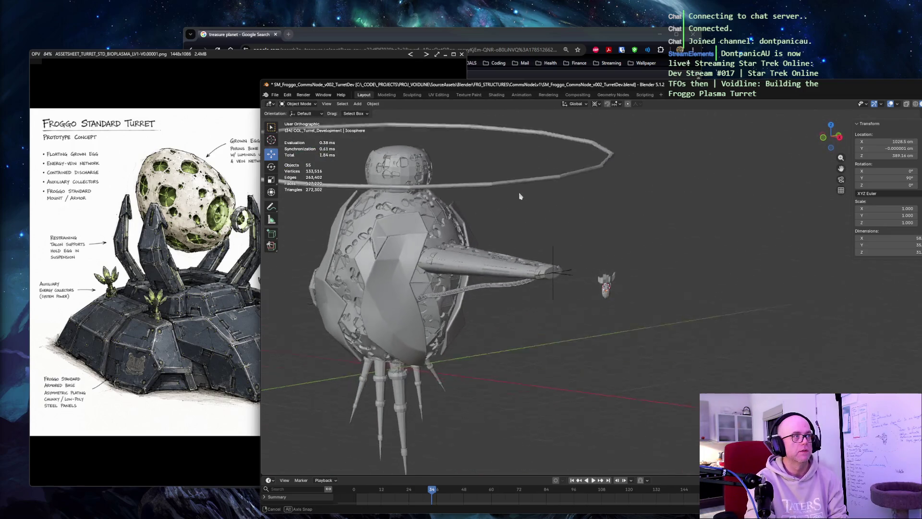
{"action": "key", "text": "KP_1"}
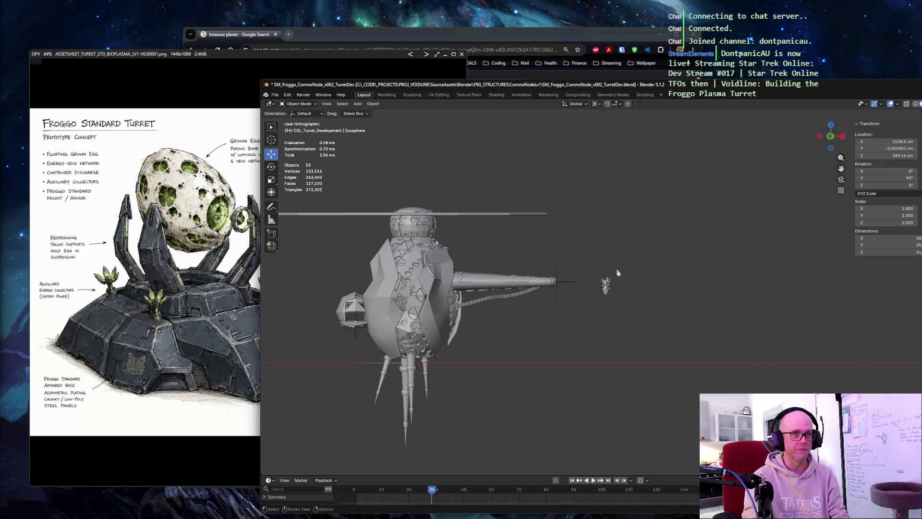
{"action": "scroll", "coordinate": [617, 274], "scroll_direction": "up", "scroll_amount": 4}
{"action": "scroll", "coordinate": [617, 273], "scroll_direction": "up", "scroll_amount": 4}
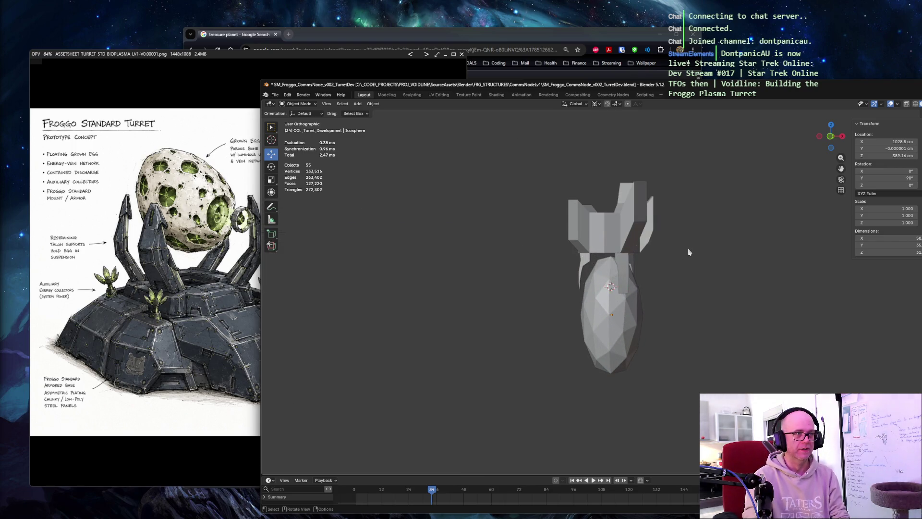
{"action": "key", "text": "a"}
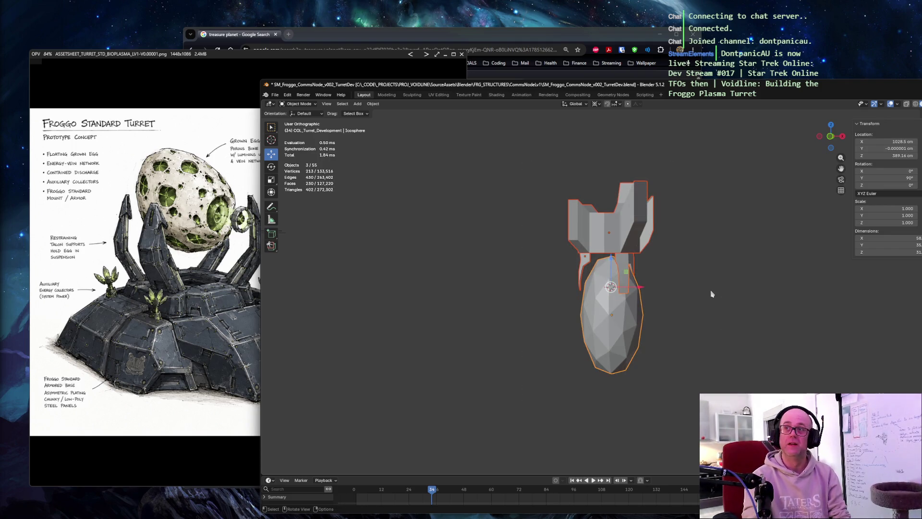
{"action": "left_click_drag", "start_coordinate": [744, 86], "coordinate": [535, 77]}
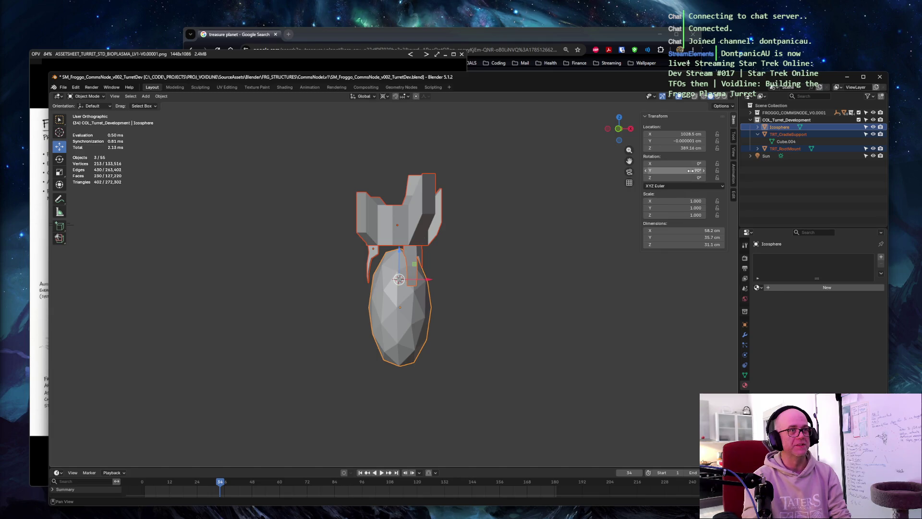
{"action": "left_click_drag", "start_coordinate": [688, 171], "coordinate": [674, 170]}
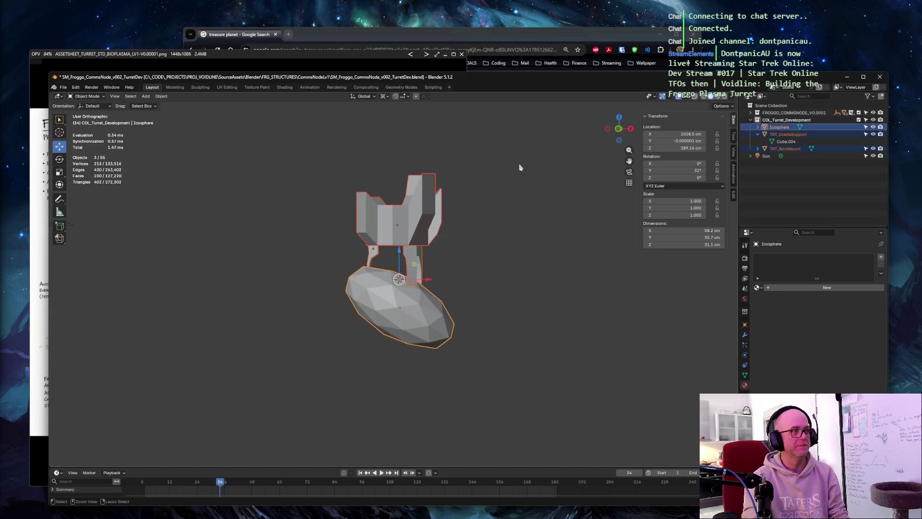
{"action": "left_click", "coordinate": [516, 254]}
{"action": "left_click_drag", "start_coordinate": [281, 185], "coordinate": [552, 288]}
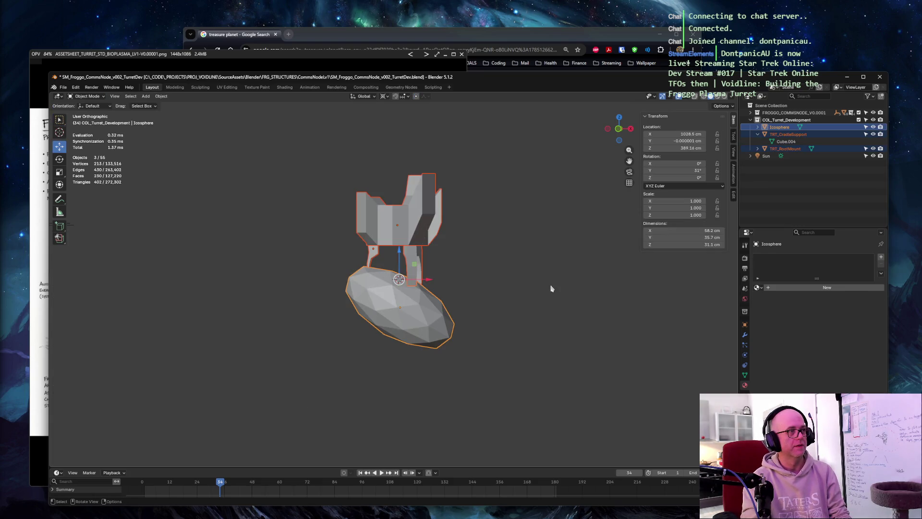
{"action": "right_click", "coordinate": [406, 222]}
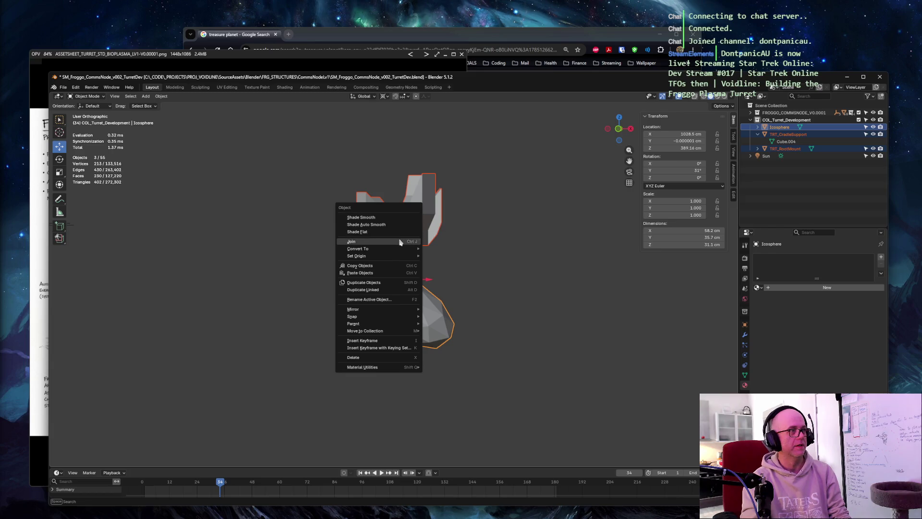
{"action": "left_click", "coordinate": [375, 231]}
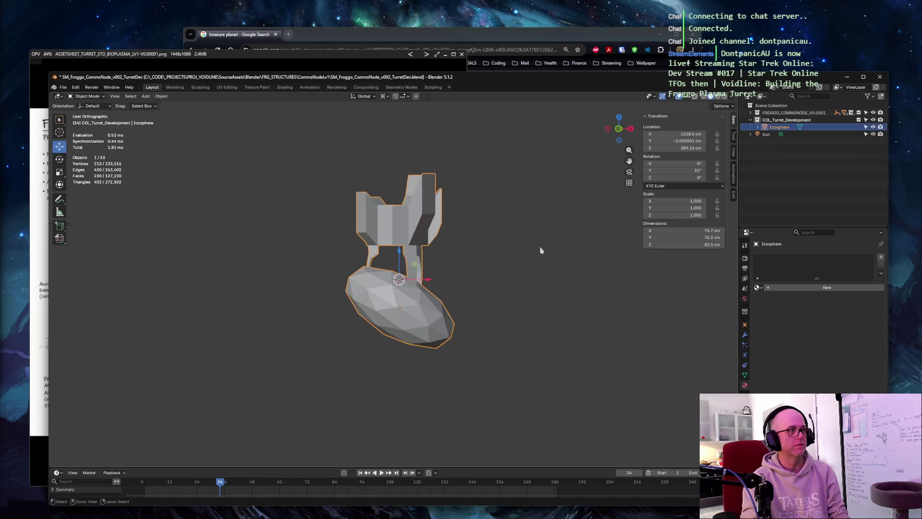
{"action": "key", "text": "ctrl+z"}
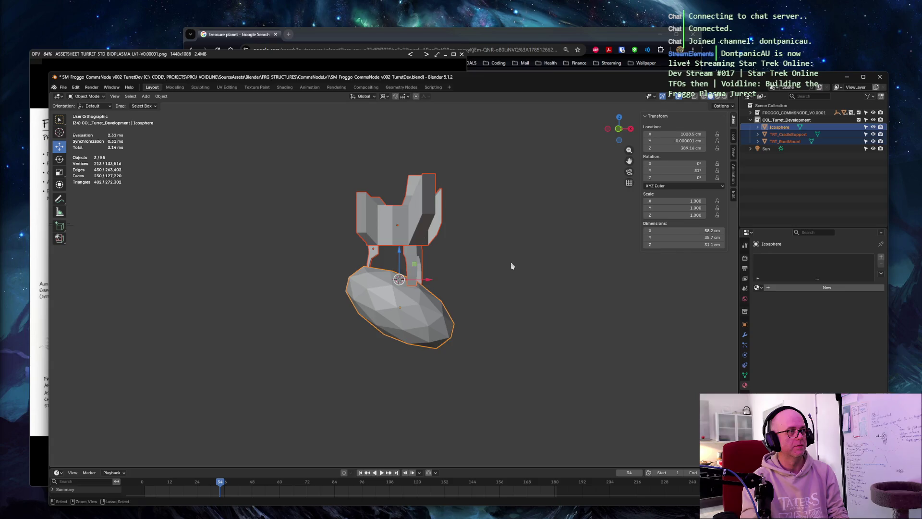
{"action": "key", "text": "ctrl+z"}
{"action": "key", "text": "ctrl+shift+z"}
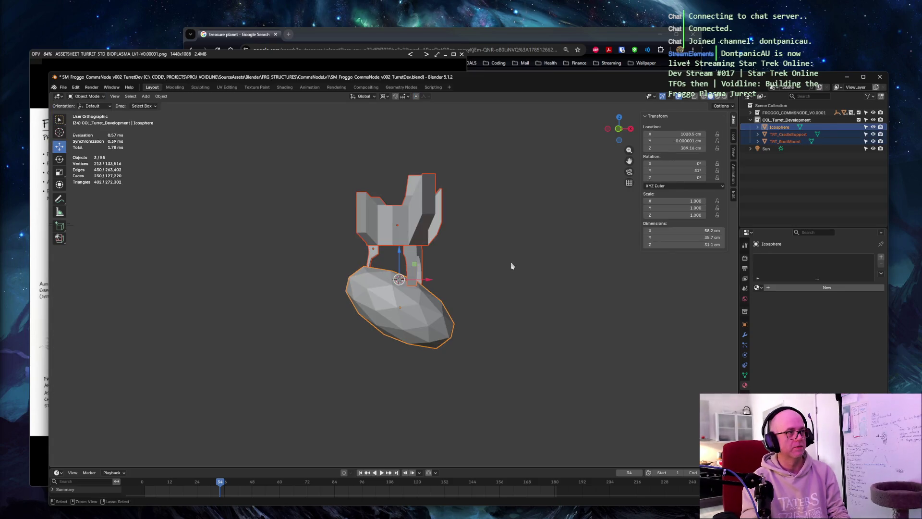
{"action": "key", "text": "ctrl+z"}
{"action": "key", "text": "ctrl+z"}
{"action": "key", "text": "ctrl+shift+z"}
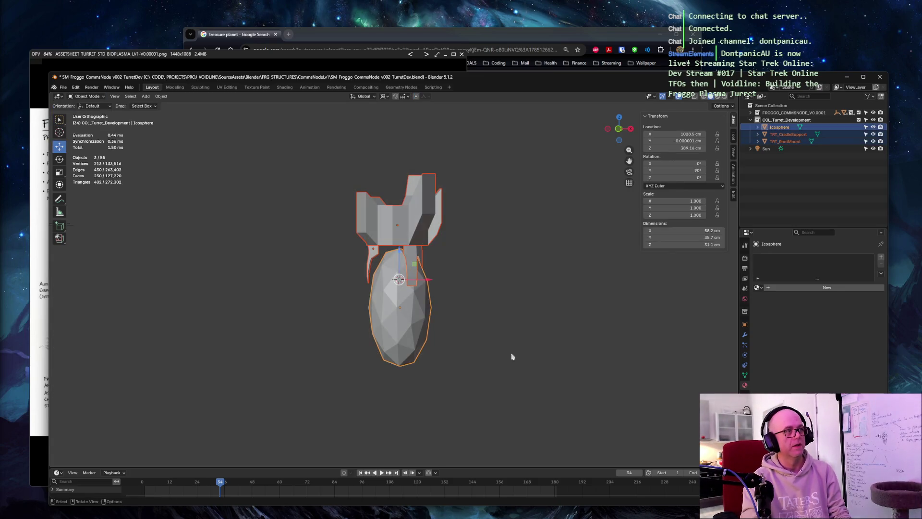
{"action": "left_click", "coordinate": [336, 317]}
{"action": "left_click", "coordinate": [400, 303]}
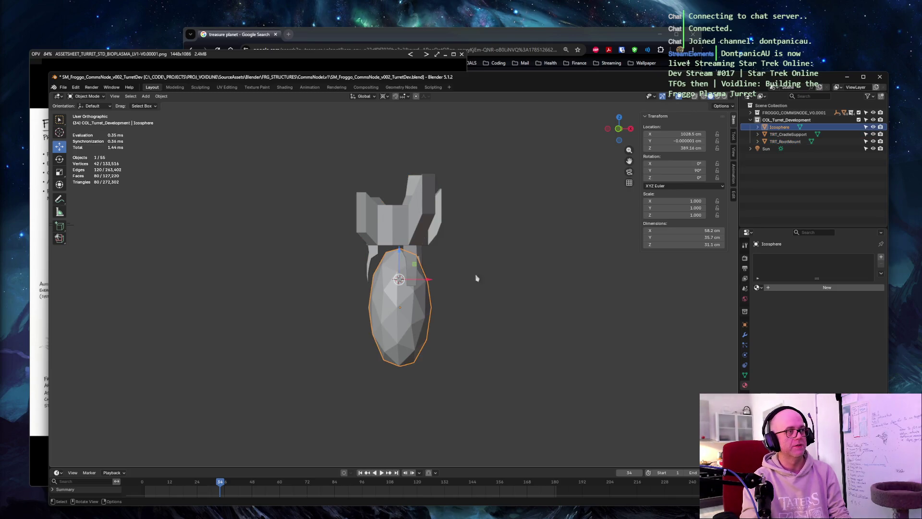
{"action": "left_click", "coordinate": [394, 209]}
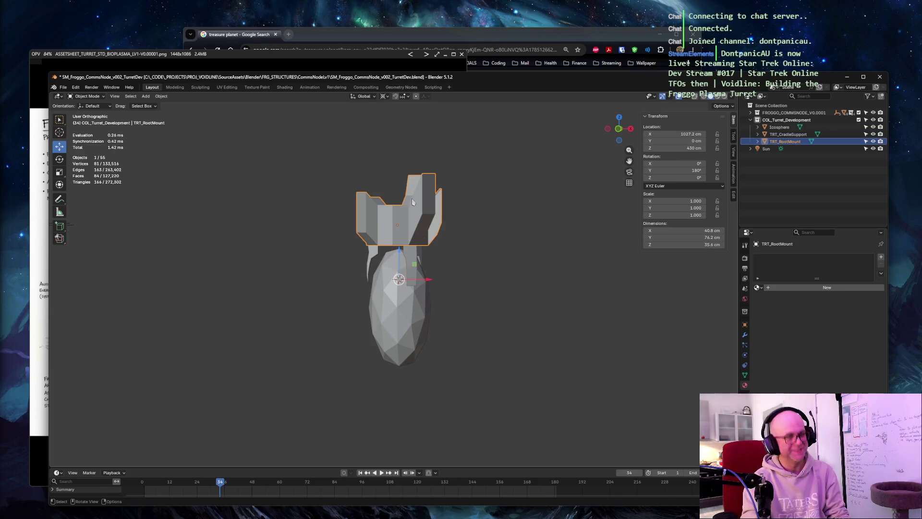
Zero TRT_RootMount's Y rotation and move it along X to the left of the egg
{"action": "double_click", "coordinate": [698, 171]}
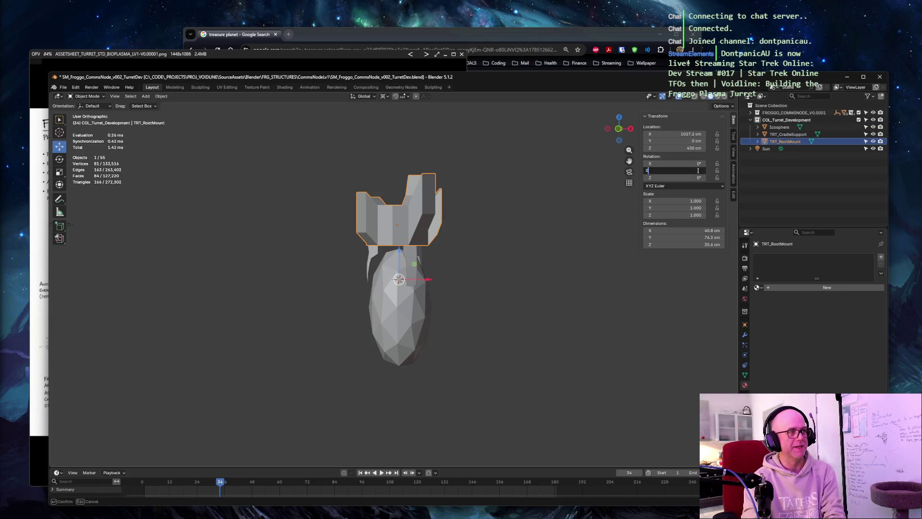
{"action": "type", "text": "0"}
{"action": "key", "text": "Return"}
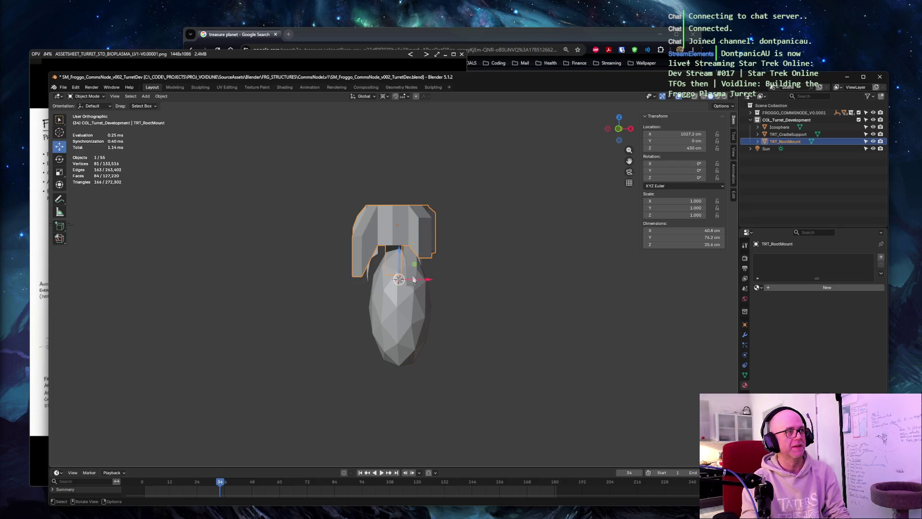
{"action": "key", "text": "g"}
{"action": "key", "text": "x"}
{"action": "left_click", "coordinate": [376, 276]}
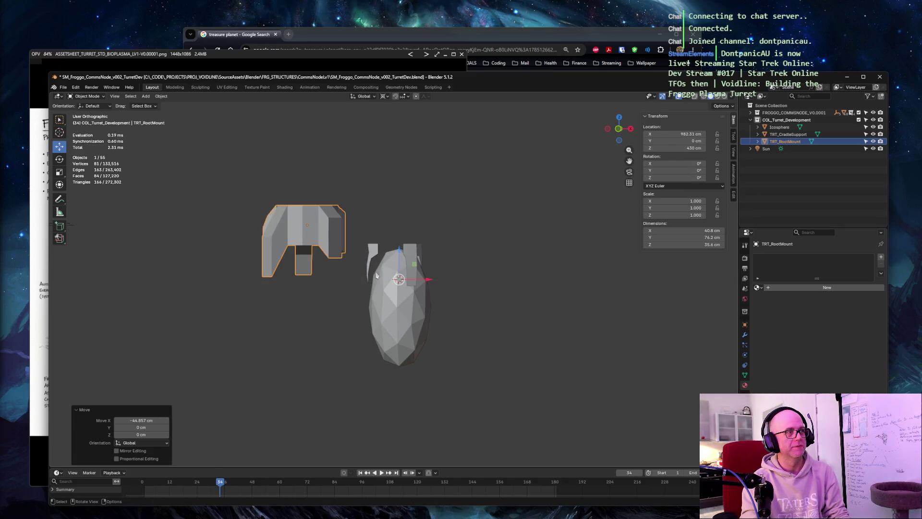
Set TRT_CradleSupport's Y rotation to -90°, then reselect the egg and start raising it
{"action": "left_click", "coordinate": [789, 134]}
{"action": "double_click", "coordinate": [678, 171]}
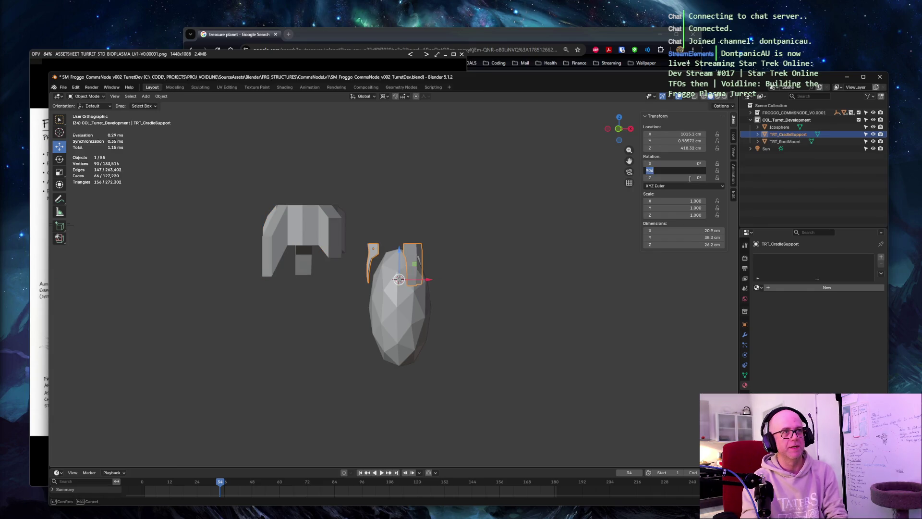
{"action": "key", "text": "Tab"}
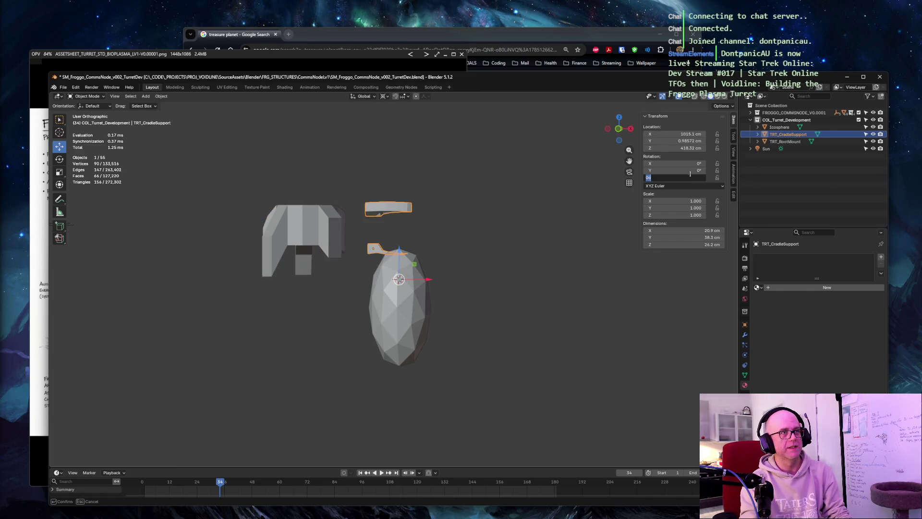
{"action": "double_click", "coordinate": [686, 164]}
{"action": "type", "text": "-90"}
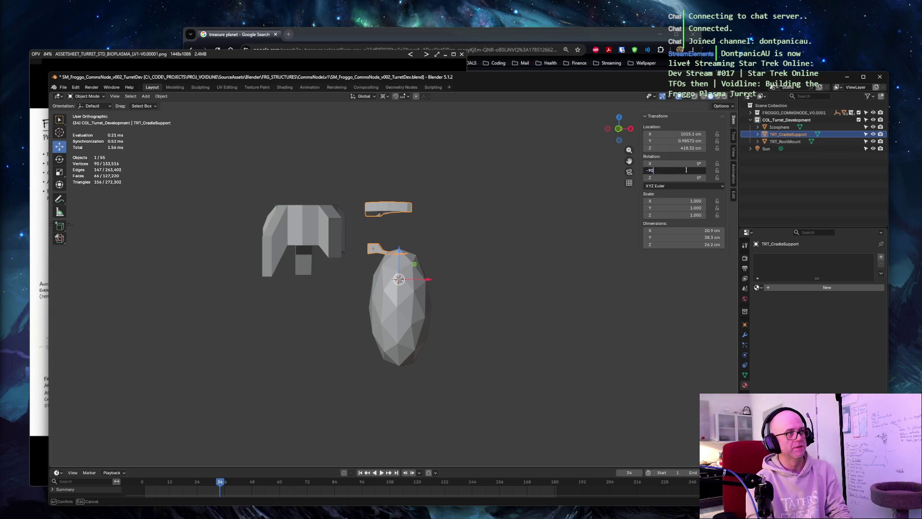
{"action": "key", "text": "Tab"}
{"action": "key", "text": "Return"}
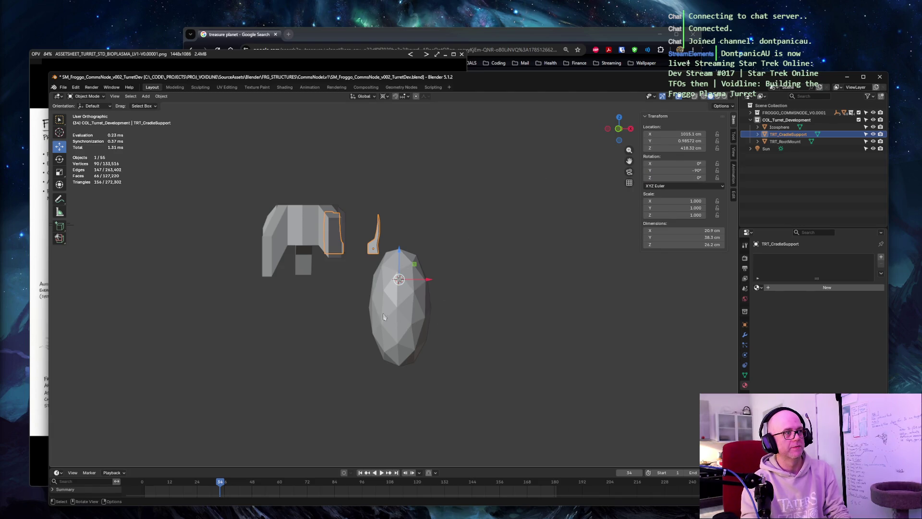
{"action": "left_click", "coordinate": [400, 317]}
{"action": "left_click_drag", "start_coordinate": [397, 256], "coordinate": [491, 236]}
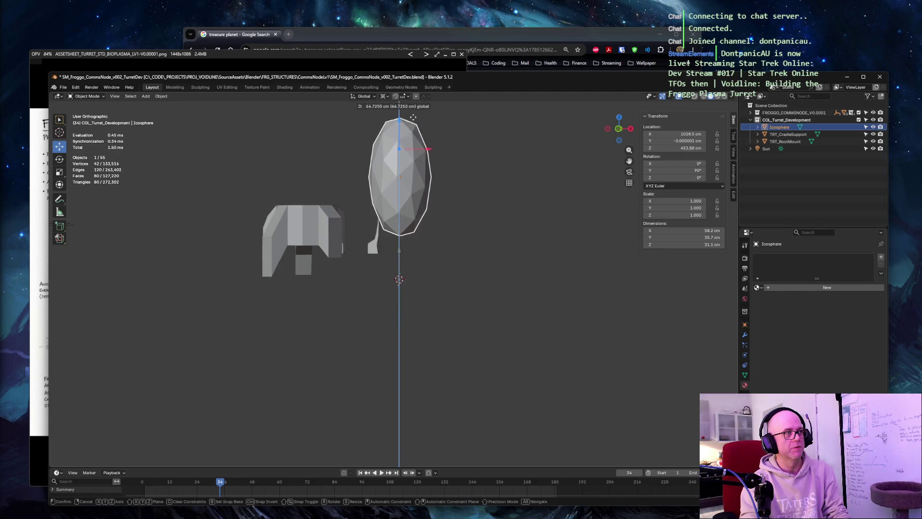
Snap the 3D cursor to the root mount, snap the egg icosphere to it and raise it along Z
{"action": "left_click", "coordinate": [317, 220]}
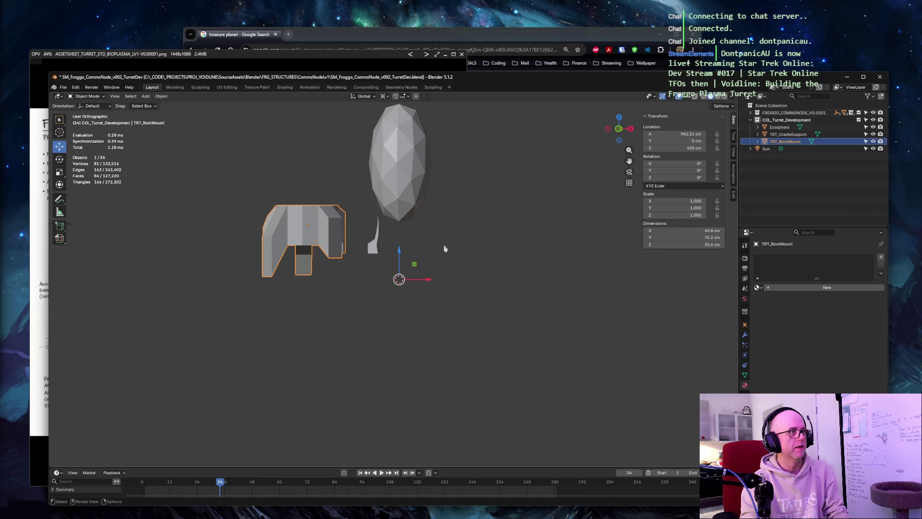
{"action": "key", "text": "shift+s"}
{"action": "left_click", "coordinate": [444, 249]}
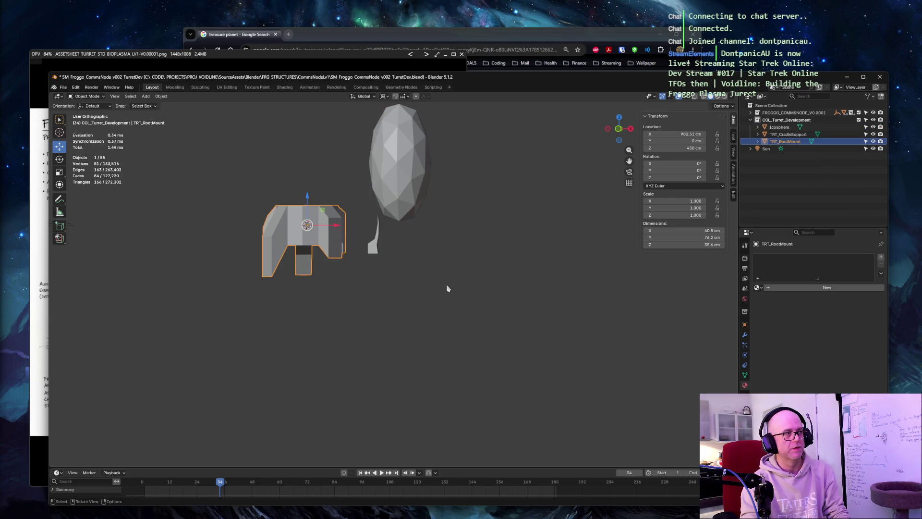
{"action": "mouse_move", "coordinate": [454, 217]}
{"action": "middle_mouse_down"}
{"action": "mouse_move", "coordinate": [525, 227]}
{"action": "mouse_move", "coordinate": [455, 245]}
{"action": "mouse_move", "coordinate": [439, 239]}
{"action": "middle_mouse_up"}
{"action": "left_click", "coordinate": [398, 210]}
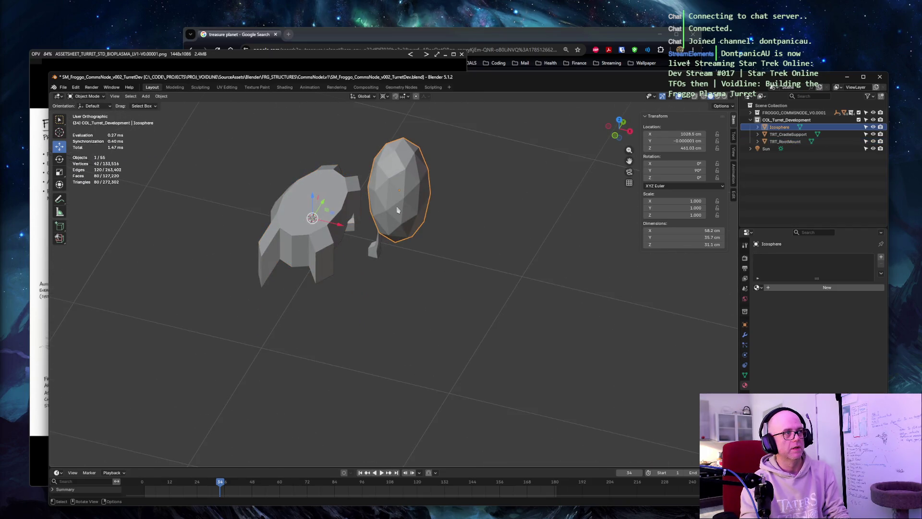
{"action": "key", "text": "shift+s"}
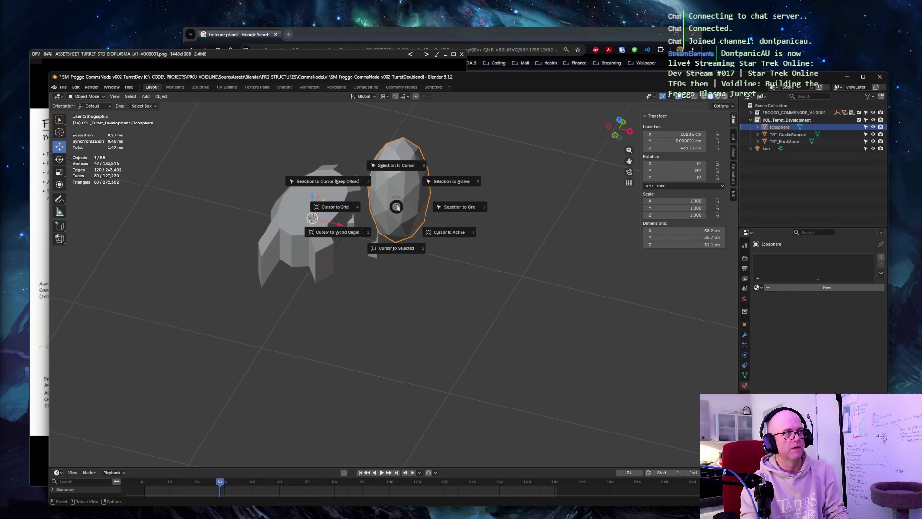
{"action": "left_click", "coordinate": [395, 165]}
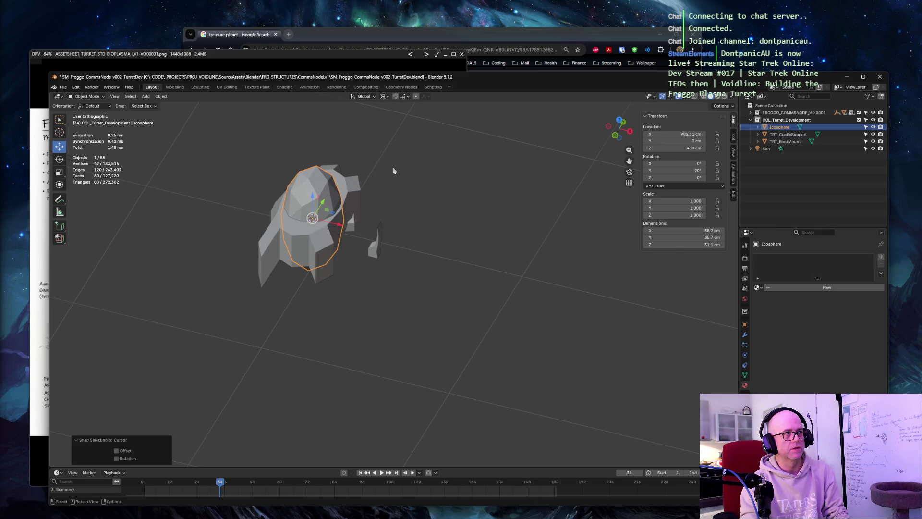
{"action": "key", "text": "g"}
{"action": "key", "text": "z"}
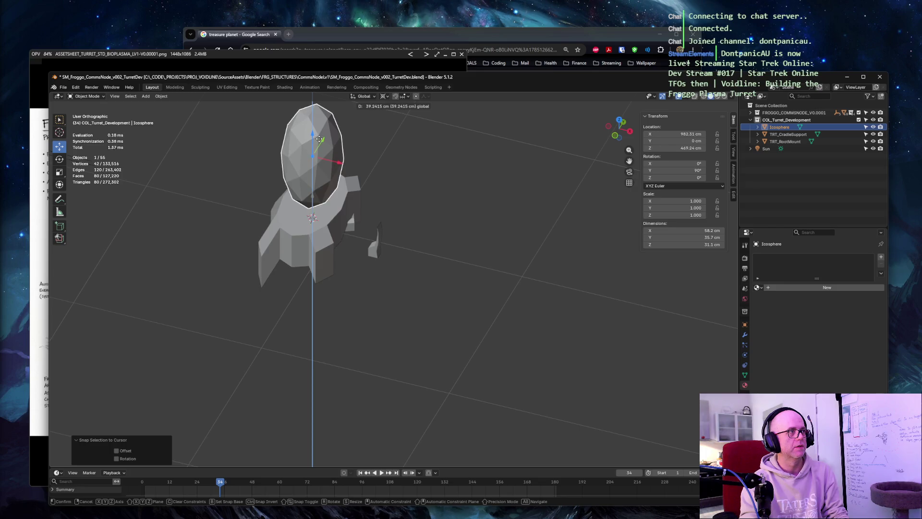
{"action": "left_click", "coordinate": [312, 144]}
Snap the cradle supports to the cursor and raise them about 21.9 cm
{"action": "left_click", "coordinate": [379, 249]}
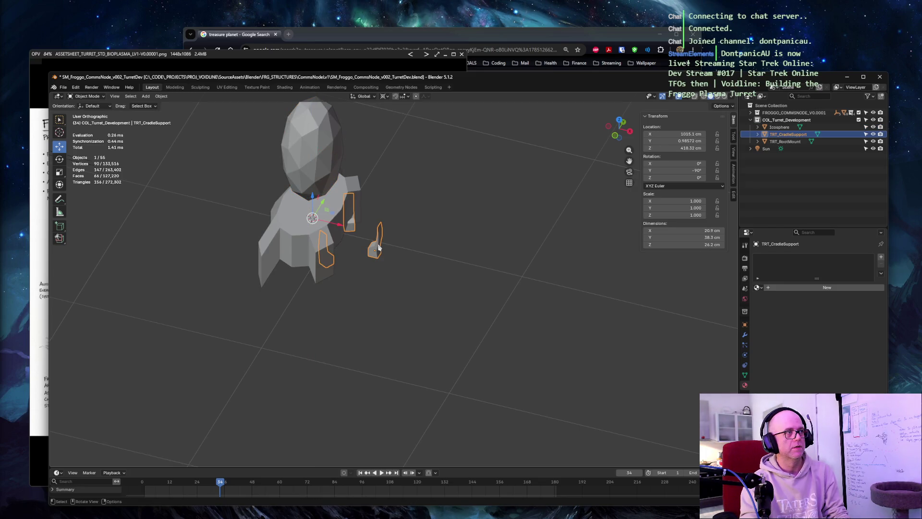
{"action": "right_click", "coordinate": [379, 249]}
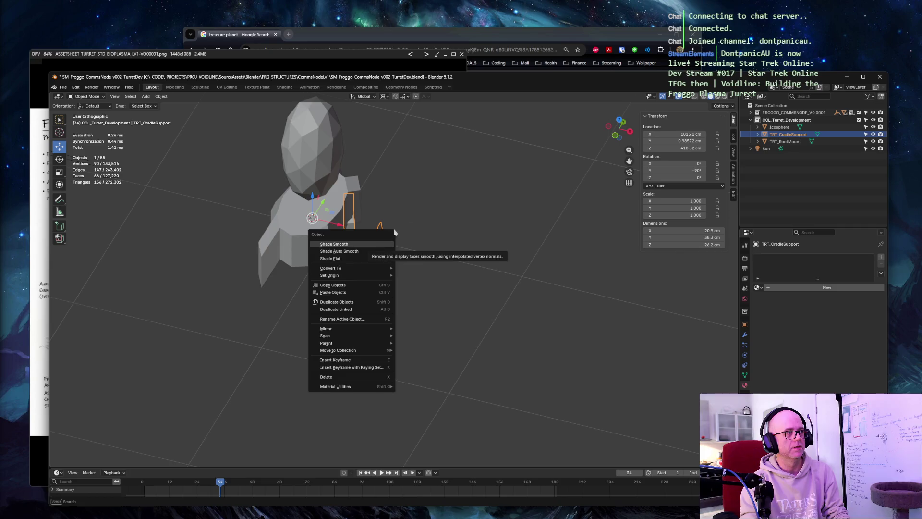
{"action": "left_click", "coordinate": [394, 231]}
{"action": "key", "text": "shift+s"}
{"action": "left_click", "coordinate": [380, 219]}
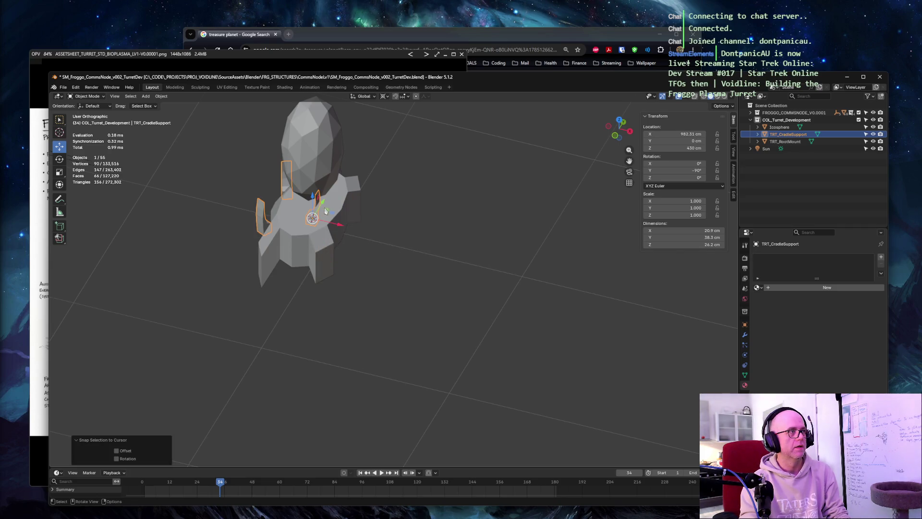
{"action": "left_click_drag", "start_coordinate": [315, 204], "coordinate": [315, 184]}
{"action": "scroll", "coordinate": [274, 202], "scroll_direction": "up", "scroll_amount": 3}
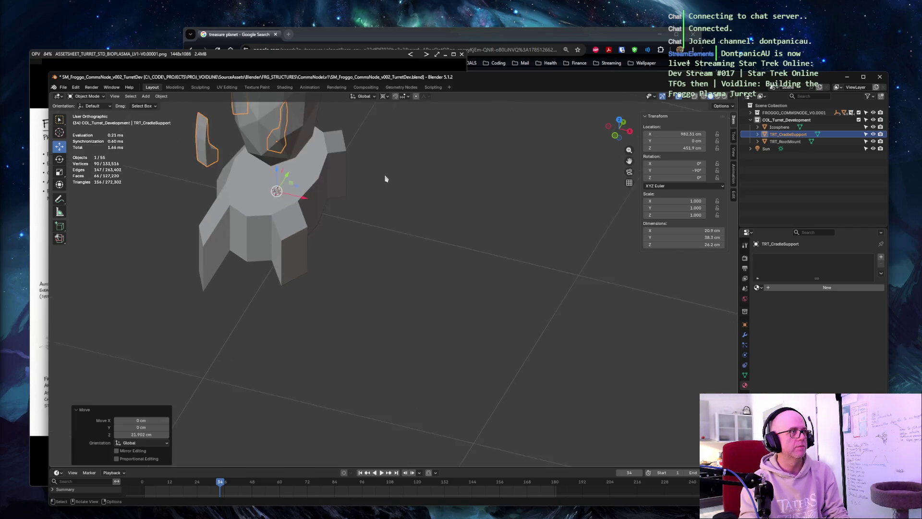
Isolate the turret and shift the cradle supports sideways along X under the egg
{"action": "left_click", "coordinate": [246, 213]}
{"action": "scroll", "coordinate": [260, 214], "scroll_direction": "down", "scroll_amount": 2}
{"action": "scroll", "coordinate": [279, 216], "scroll_direction": "down", "scroll_amount": 2}
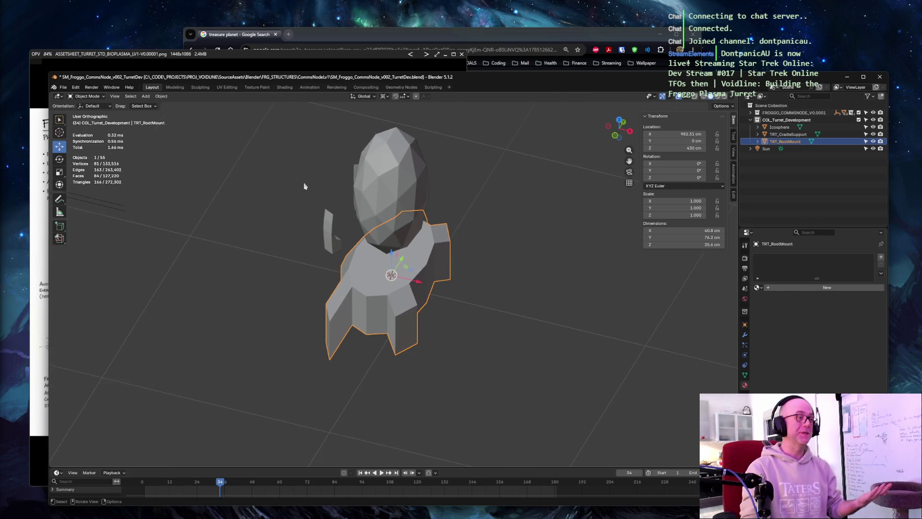
{"action": "mouse_move", "coordinate": [296, 184]}
{"action": "middle_mouse_down"}
{"action": "mouse_move", "coordinate": [329, 163]}
{"action": "mouse_move", "coordinate": [274, 155]}
{"action": "mouse_move", "coordinate": [349, 196]}
{"action": "middle_mouse_up"}
{"action": "key", "text": "slash"}
{"action": "key", "text": "slash"}
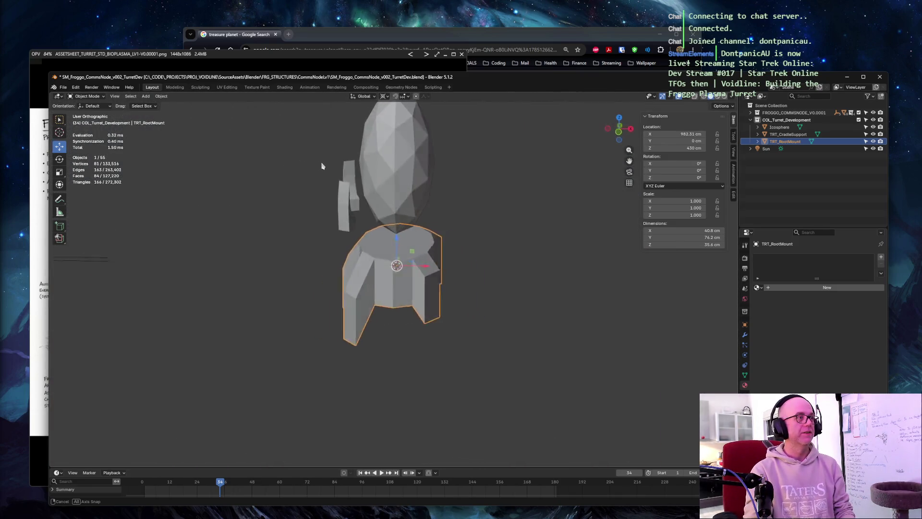
{"action": "left_click", "coordinate": [366, 226]}
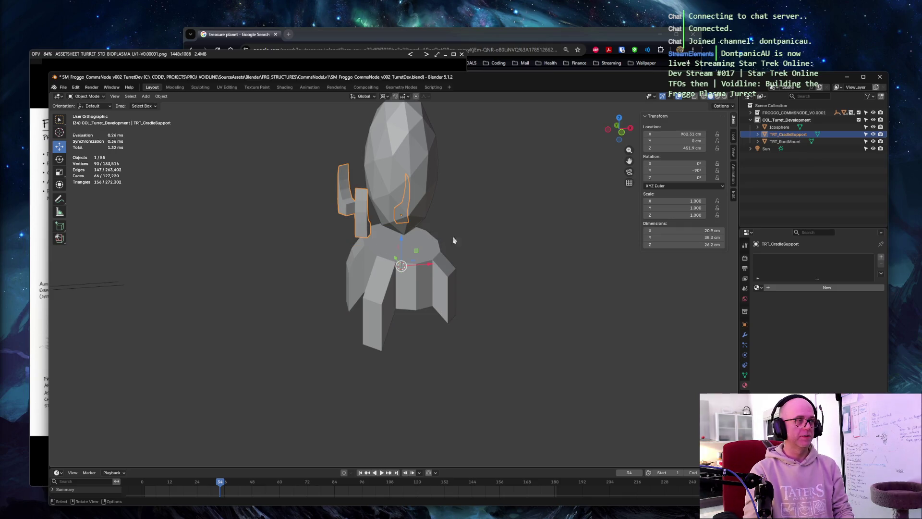
{"action": "key", "text": "g"}
{"action": "key", "text": "x"}
{"action": "left_click", "coordinate": [436, 265]}
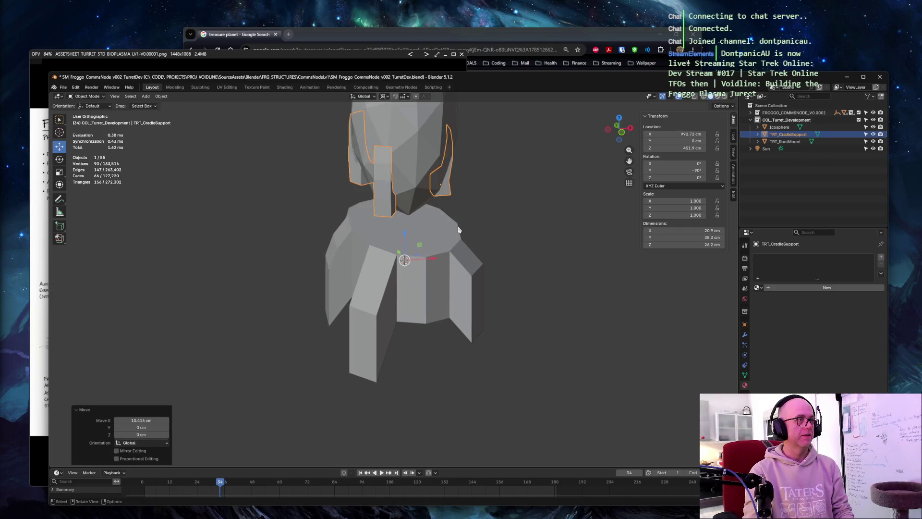
{"action": "scroll", "coordinate": [458, 226], "scroll_direction": "up", "scroll_amount": 4}
{"action": "mouse_move", "coordinate": [457, 226]}
{"action": "middle_mouse_down"}
{"action": "mouse_move", "coordinate": [524, 193]}
{"action": "mouse_move", "coordinate": [505, 210]}
{"action": "mouse_move", "coordinate": [519, 234]}
{"action": "middle_mouse_up"}
{"action": "scroll", "coordinate": [504, 209], "scroll_direction": "up", "scroll_amount": 3}
{"action": "scroll", "coordinate": [519, 232], "scroll_direction": "down", "scroll_amount": 4}
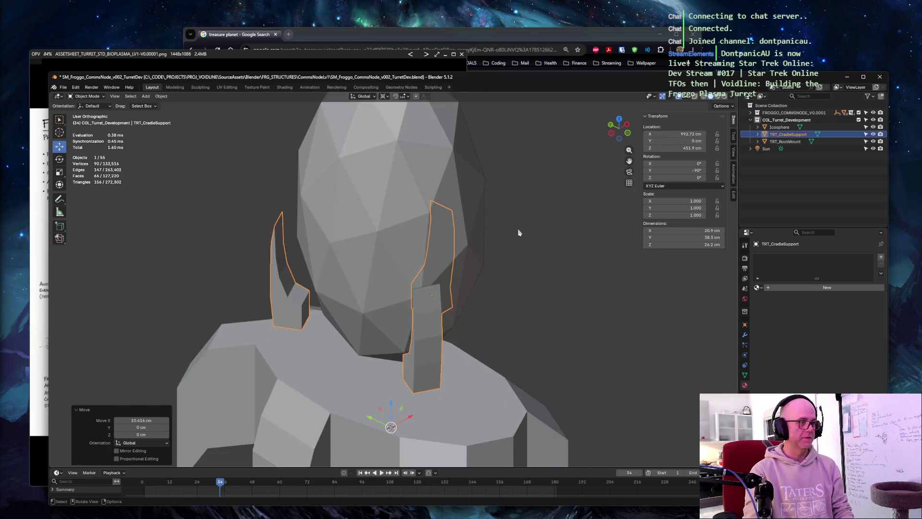
Lower the cradle supports about 9.4 cm and nudge them along X so the prongs hug the egg's base
{"action": "key", "text": "g"}
{"action": "key", "text": "z"}
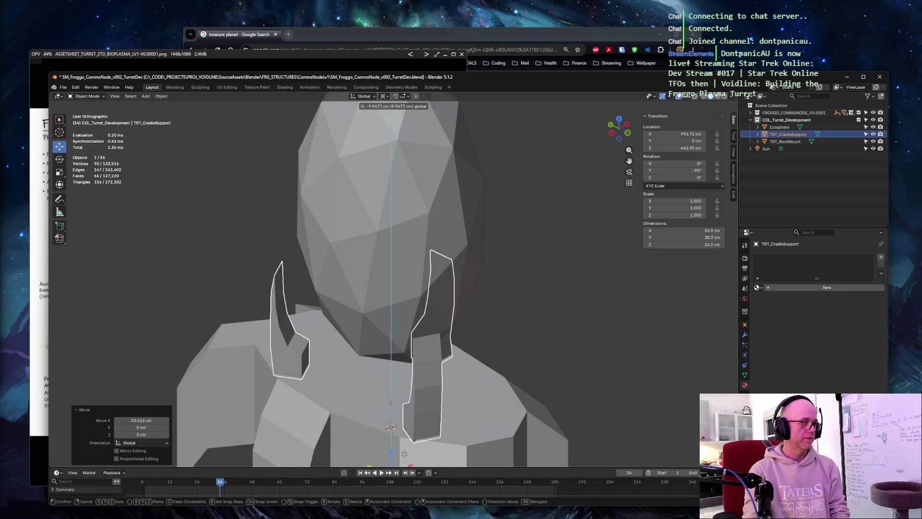
{"action": "left_click", "coordinate": [432, 346]}
{"action": "mouse_move", "coordinate": [432, 345]}
{"action": "middle_mouse_down"}
{"action": "mouse_move", "coordinate": [482, 267]}
{"action": "mouse_move", "coordinate": [422, 403]}
{"action": "middle_mouse_up"}
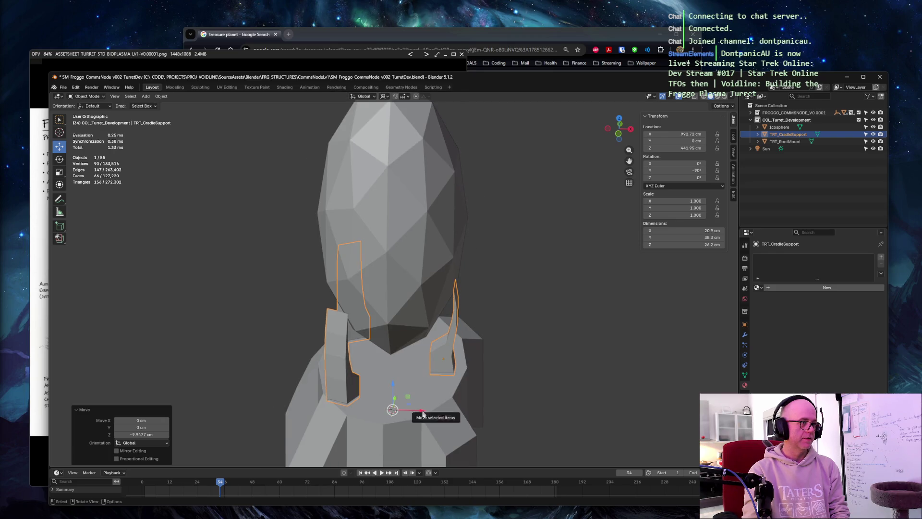
{"action": "key", "text": "g"}
{"action": "key", "text": "x"}
{"action": "left_click", "coordinate": [433, 404]}
{"action": "mouse_move", "coordinate": [432, 404]}
{"action": "middle_mouse_down"}
{"action": "mouse_move", "coordinate": [538, 255]}
{"action": "mouse_move", "coordinate": [396, 250]}
{"action": "mouse_move", "coordinate": [422, 251]}
{"action": "middle_mouse_up"}
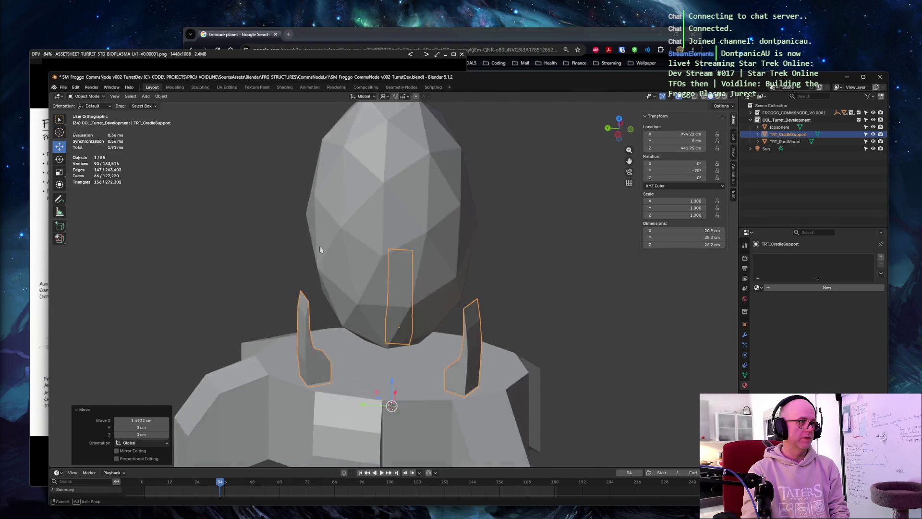
{"action": "left_click", "coordinate": [422, 252]}
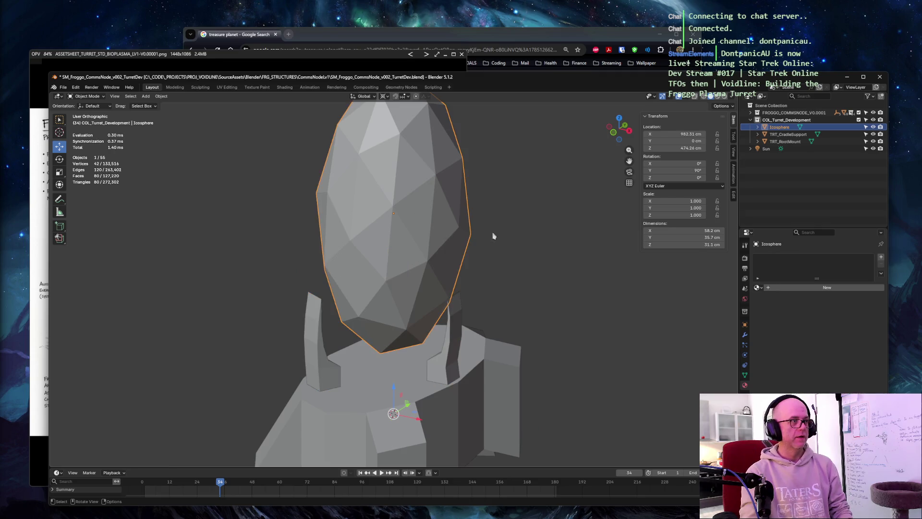
Raise the egg about 3 cm above the cradle supports and orbit to check the fit
{"action": "middle_click_drag", "start_coordinate": [562, 216], "coordinate": [403, 382]}
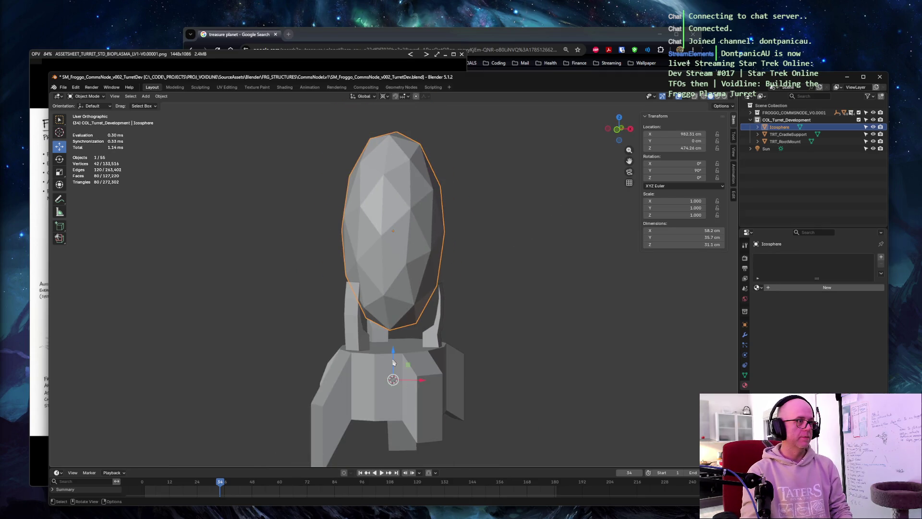
{"action": "left_click_drag", "start_coordinate": [394, 361], "coordinate": [394, 347]}
{"action": "middle_click_drag", "start_coordinate": [538, 242], "coordinate": [494, 245]}
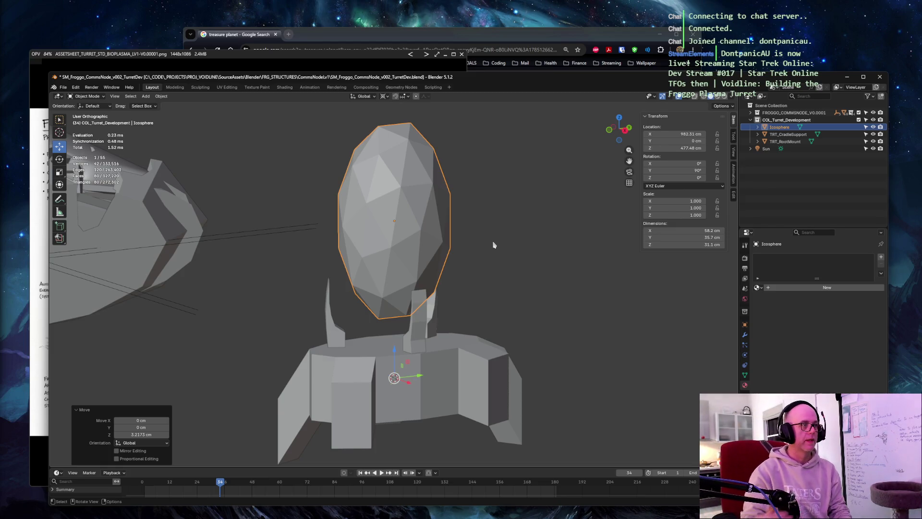
{"action": "middle_click_drag", "start_coordinate": [494, 245], "coordinate": [549, 196]}
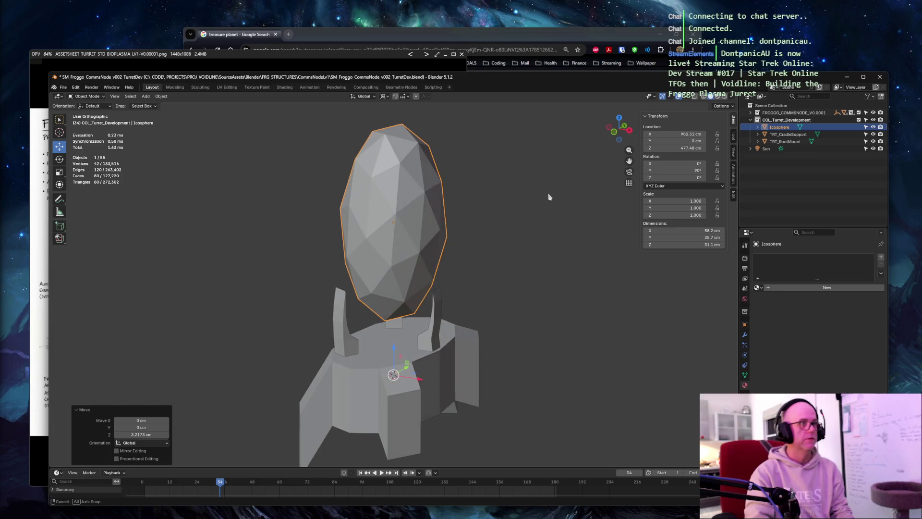
{"action": "left_click", "coordinate": [346, 329]}
Inspect the egg on its base mount and toggle local view back to the whole scene
{"action": "left_click", "coordinate": [408, 411]}
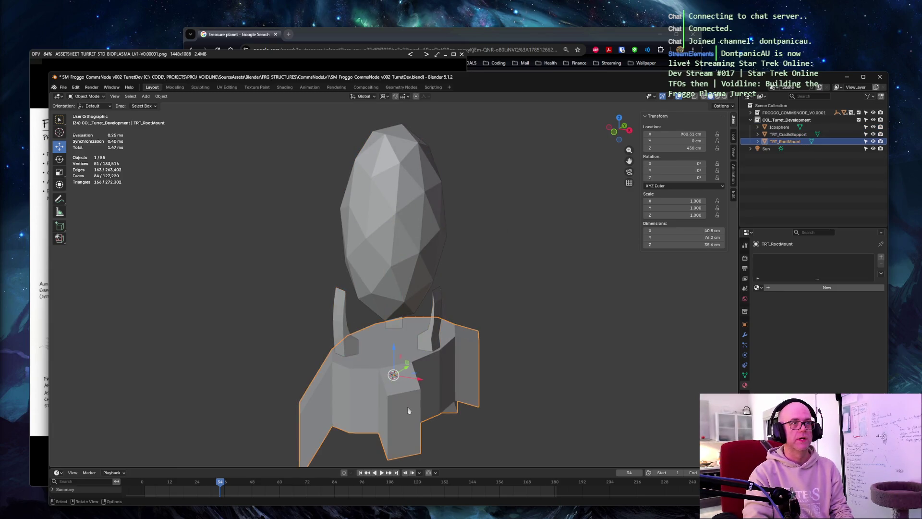
{"action": "left_click", "coordinate": [414, 186]}
{"action": "mouse_move", "coordinate": [447, 216]}
{"action": "middle_mouse_down"}
{"action": "mouse_move", "coordinate": [530, 236]}
{"action": "mouse_move", "coordinate": [441, 225]}
{"action": "mouse_move", "coordinate": [538, 237]}
{"action": "middle_mouse_up"}
{"action": "key", "text": "slash"}
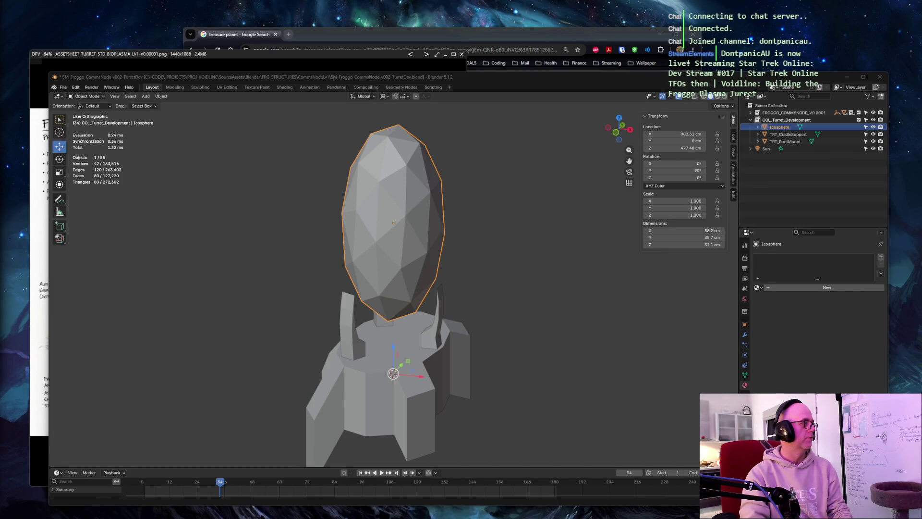
{"action": "left_click", "coordinate": [280, 251]}
Frame the turret, box-select the egg, cradle supports and base mount together, then return to the full scene
{"action": "key", "text": "slash"}
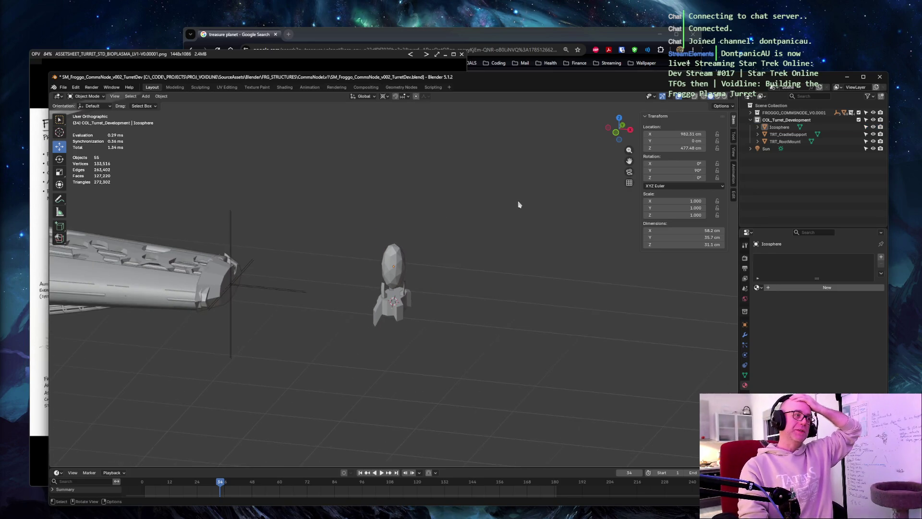
{"action": "mouse_move", "coordinate": [519, 205]}
{"action": "middle_mouse_down"}
{"action": "mouse_move", "coordinate": [437, 167]}
{"action": "mouse_move", "coordinate": [471, 202]}
{"action": "middle_mouse_up"}
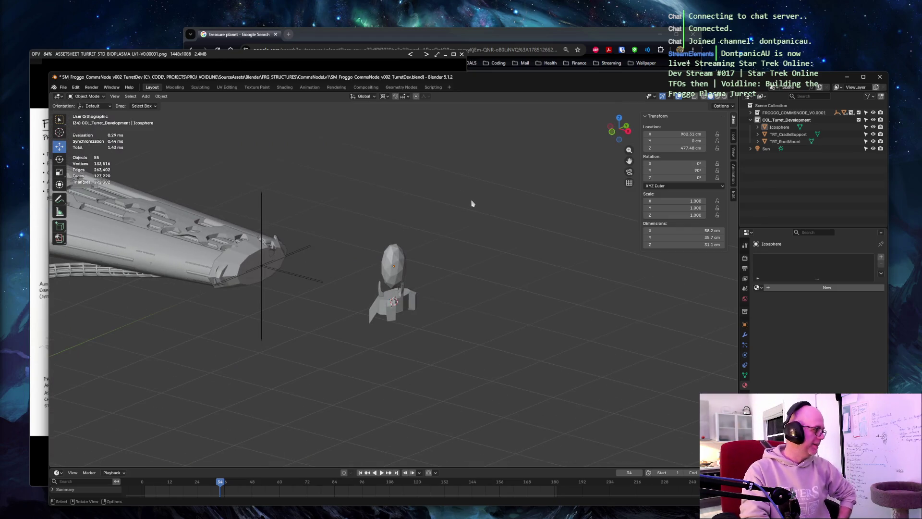
{"action": "key", "text": "KP_Decimal"}
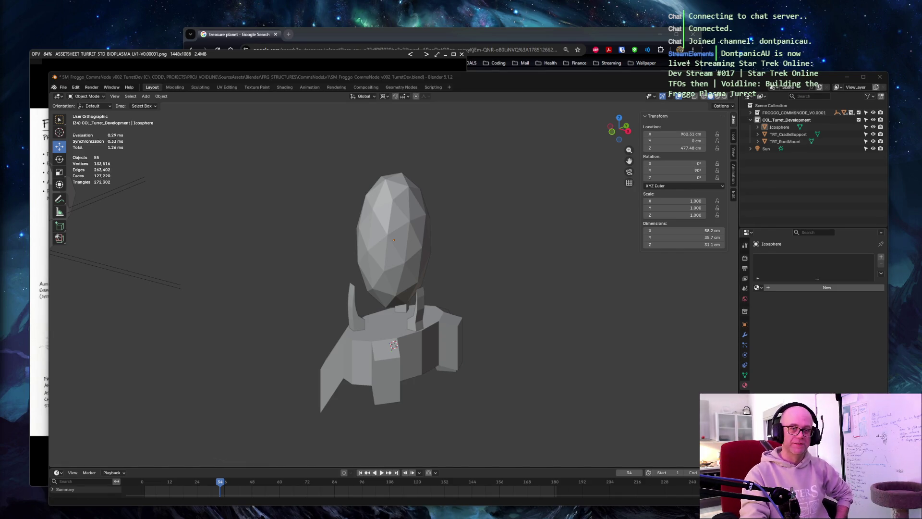
{"action": "left_click", "coordinate": [411, 179]}
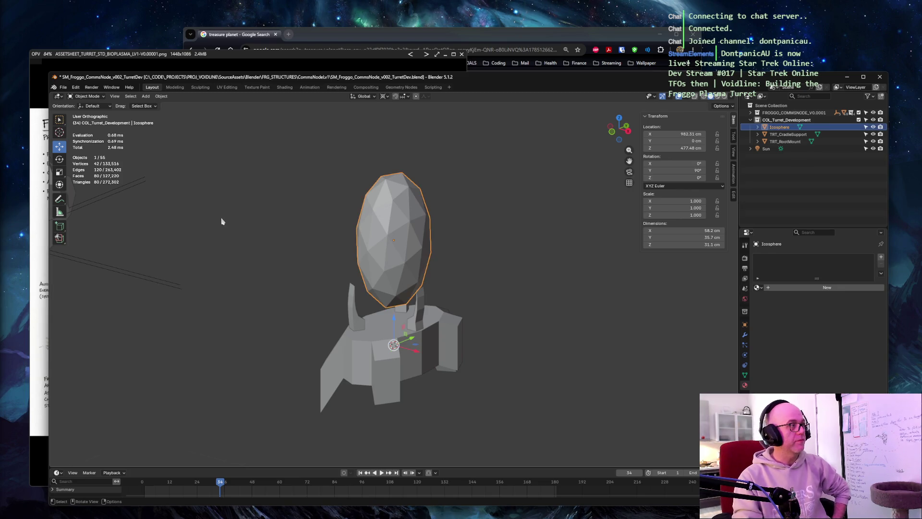
{"action": "left_click_drag", "start_coordinate": [310, 177], "coordinate": [479, 389]}
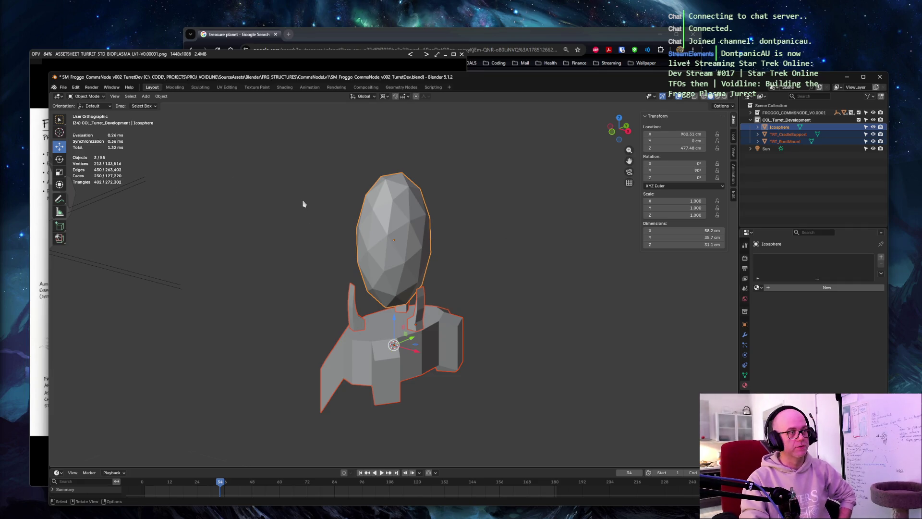
{"action": "key", "text": "KP_Divide"}
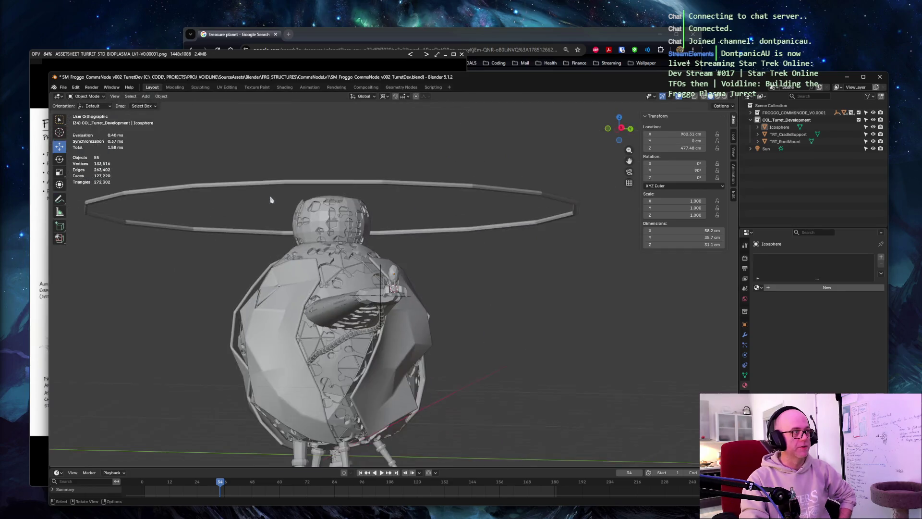
Box-select the large turret's parts, clear the selection and switch the viewport to Material Preview shading
{"action": "left_click_drag", "start_coordinate": [220, 158], "coordinate": [358, 425]}
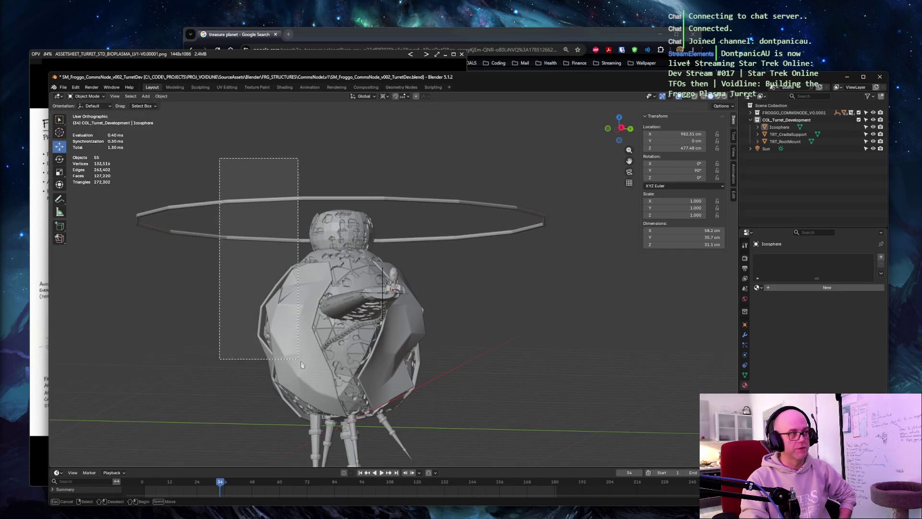
{"action": "left_click", "coordinate": [188, 292]}
{"action": "left_click_drag", "start_coordinate": [221, 171], "coordinate": [362, 407]}
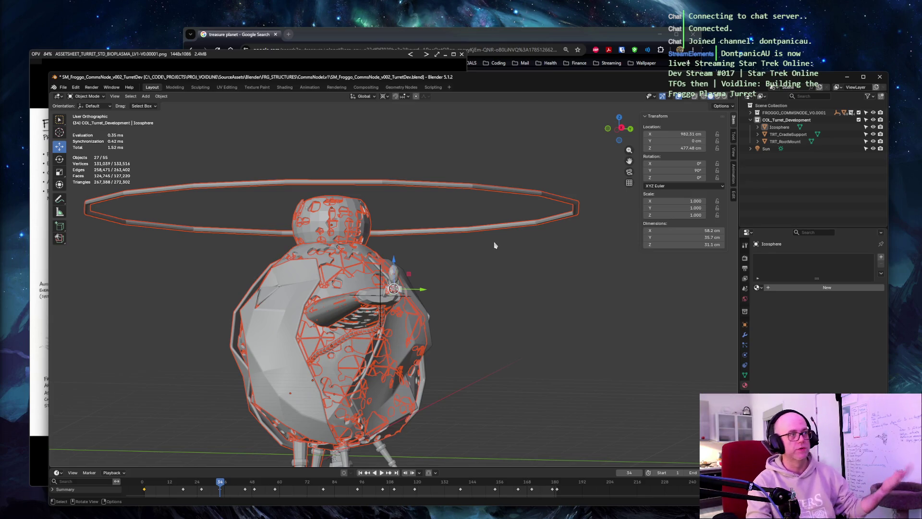
{"action": "mouse_move", "coordinate": [495, 245]}
{"action": "middle_mouse_down"}
{"action": "mouse_move", "coordinate": [510, 246]}
{"action": "mouse_move", "coordinate": [497, 248]}
{"action": "middle_mouse_up"}
{"action": "key", "text": "alt+a"}
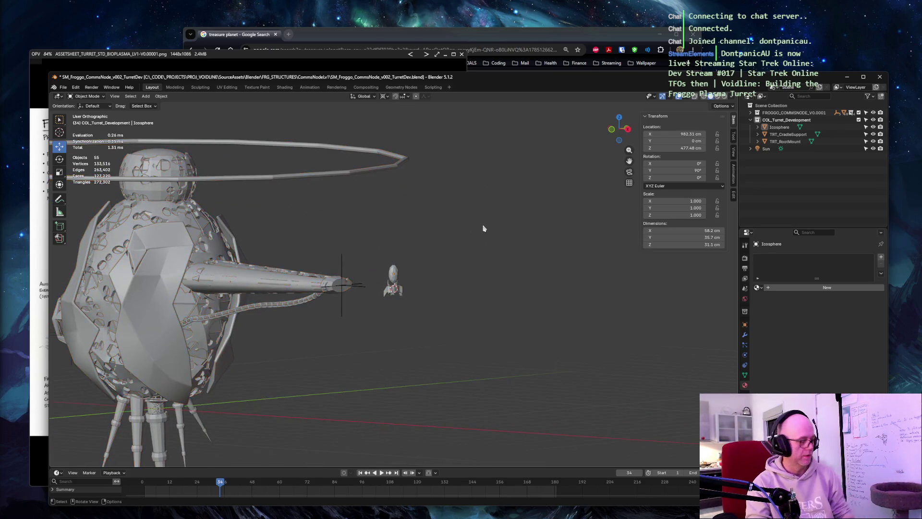
{"action": "key", "text": "z"}
{"action": "left_click", "coordinate": [496, 263]}
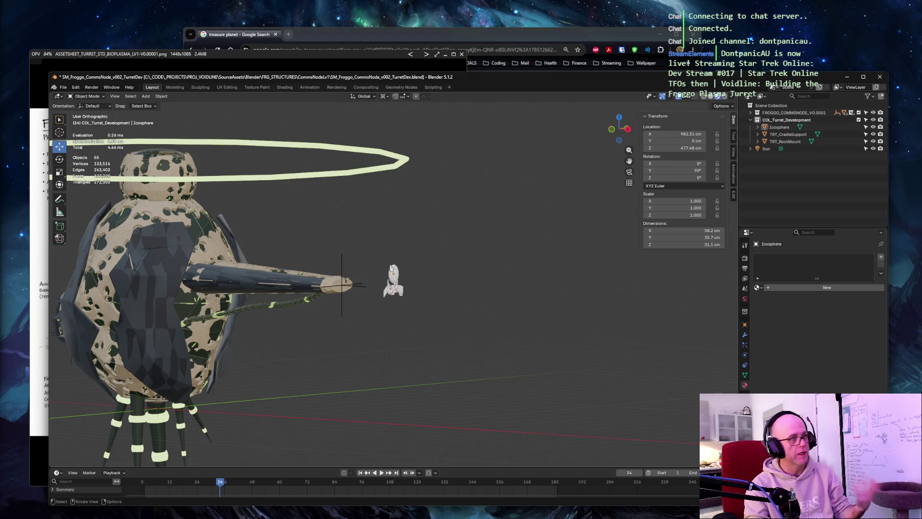
Frame and orbit around the small egg turret near the station, then deselect it in an orthographic view
{"action": "left_click", "coordinate": [395, 278]}
{"action": "key", "text": "KP_Decimal"}
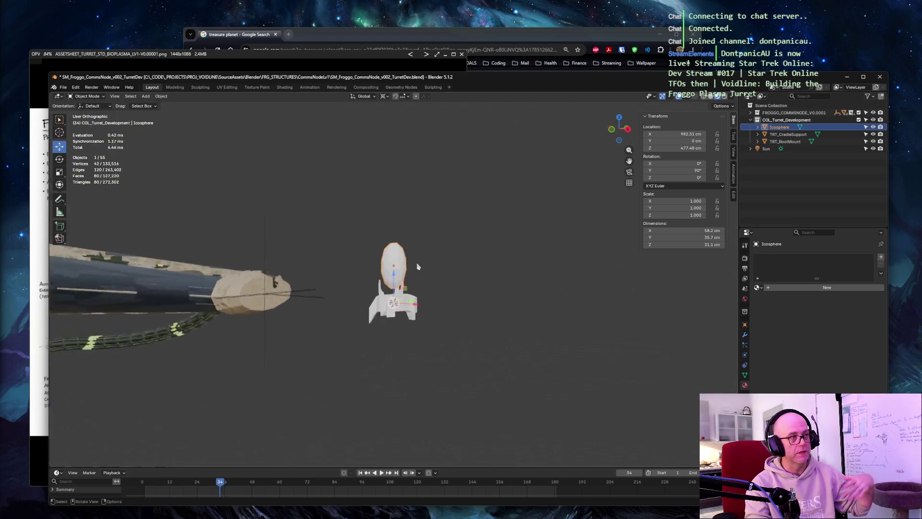
{"action": "scroll", "coordinate": [418, 268], "scroll_direction": "up", "scroll_amount": 1}
{"action": "scroll", "coordinate": [433, 264], "scroll_direction": "up", "scroll_amount": 1}
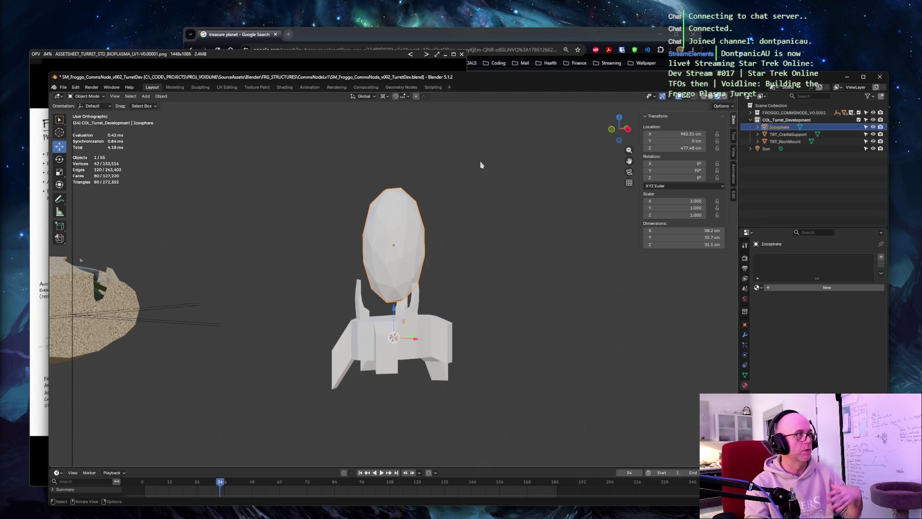
{"action": "middle_click_drag", "start_coordinate": [485, 177], "coordinate": [467, 182]}
{"action": "scroll", "coordinate": [467, 183], "scroll_direction": "down", "scroll_amount": 3}
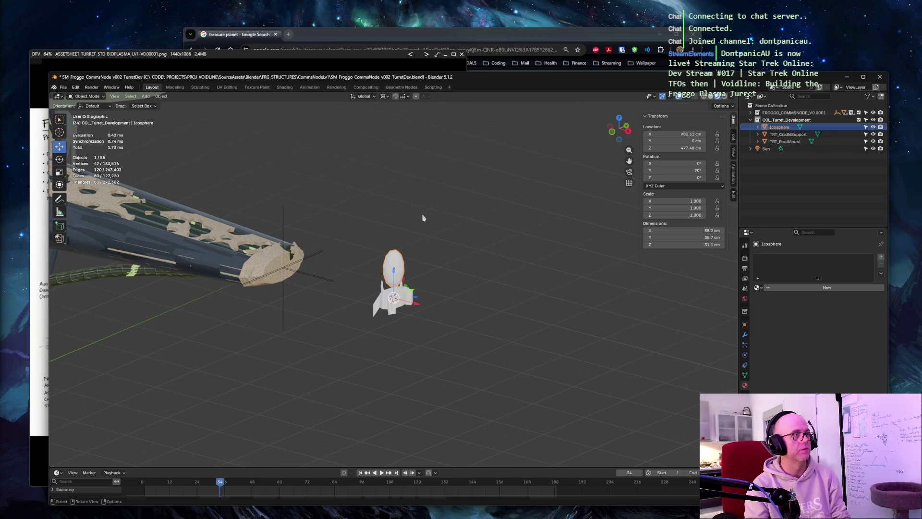
{"action": "middle_click_drag", "start_coordinate": [432, 222], "coordinate": [408, 192]}
{"action": "scroll", "coordinate": [505, 194], "scroll_direction": "up", "scroll_amount": 4}
{"action": "scroll", "coordinate": [537, 196], "scroll_direction": "down", "scroll_amount": 4}
{"action": "middle_click_drag", "start_coordinate": [536, 196], "coordinate": [494, 175]}
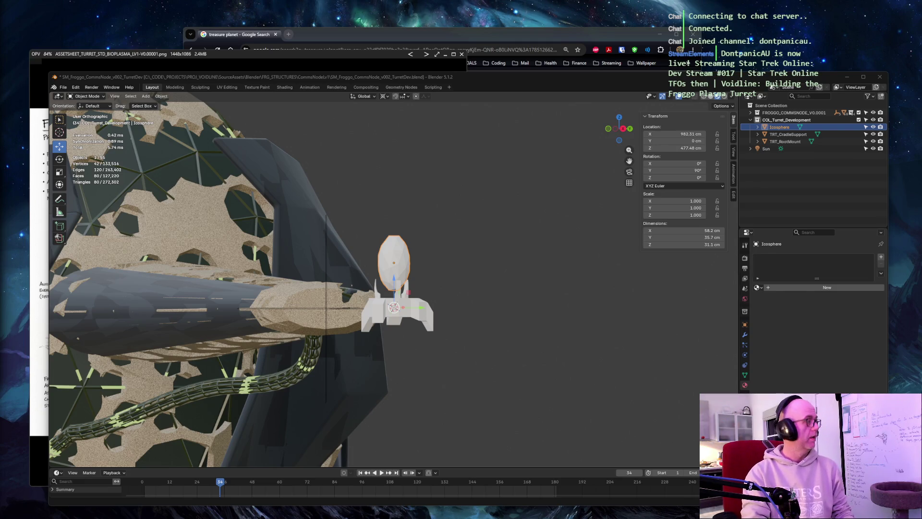
{"action": "key", "text": "alt+a"}
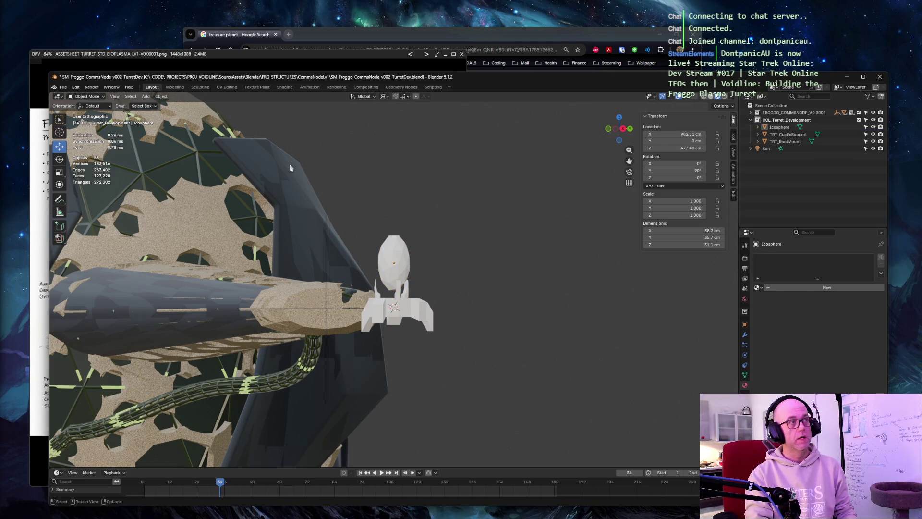
{"action": "key", "text": "KP_1"}
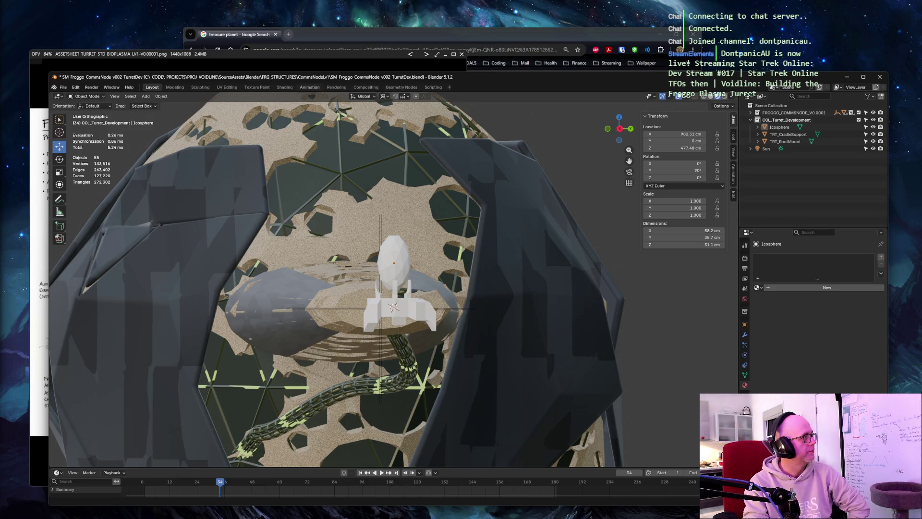
Place the ChatGPT turret-egg pipeline conversation over the left half of the Blender window
{"action": "left_click_drag", "start_coordinate": [216, 51], "coordinate": [77, 51]}
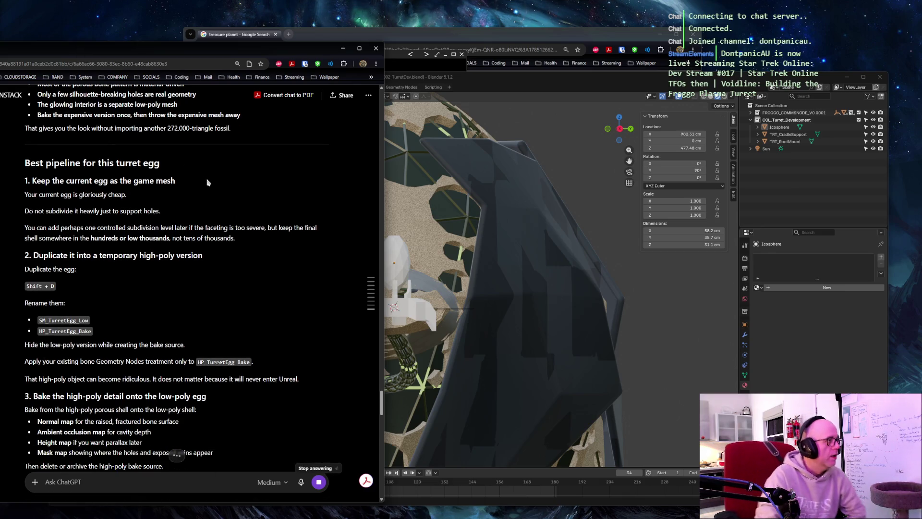
{"action": "scroll", "coordinate": [224, 180], "scroll_direction": "down", "scroll_amount": 2}
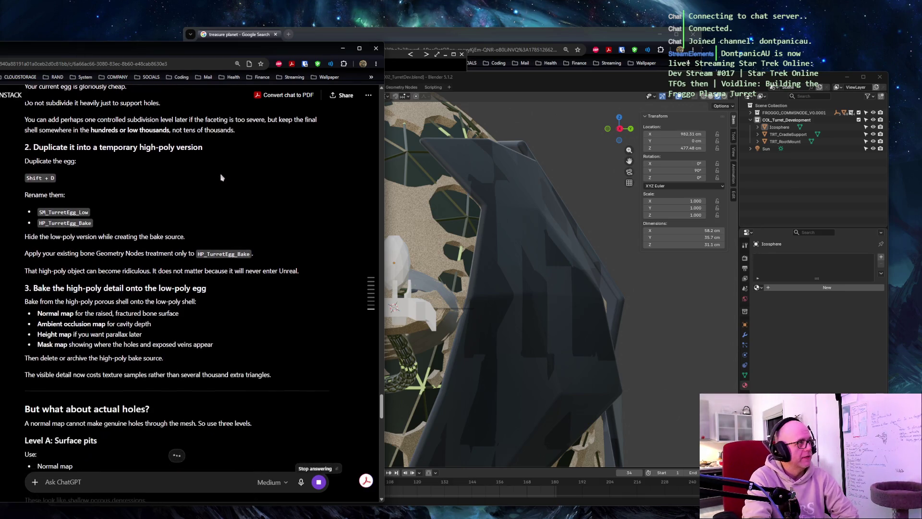
{"action": "scroll", "coordinate": [216, 174], "scroll_direction": "up", "scroll_amount": 2}
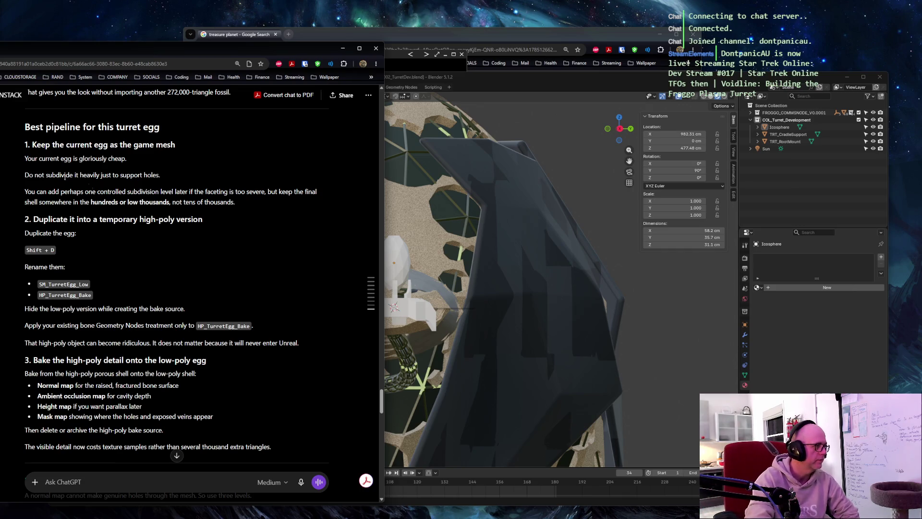
{"action": "scroll", "coordinate": [160, 200], "scroll_direction": "down", "scroll_amount": 2}
{"action": "scroll", "coordinate": [160, 200], "scroll_direction": "down", "scroll_amount": 1}
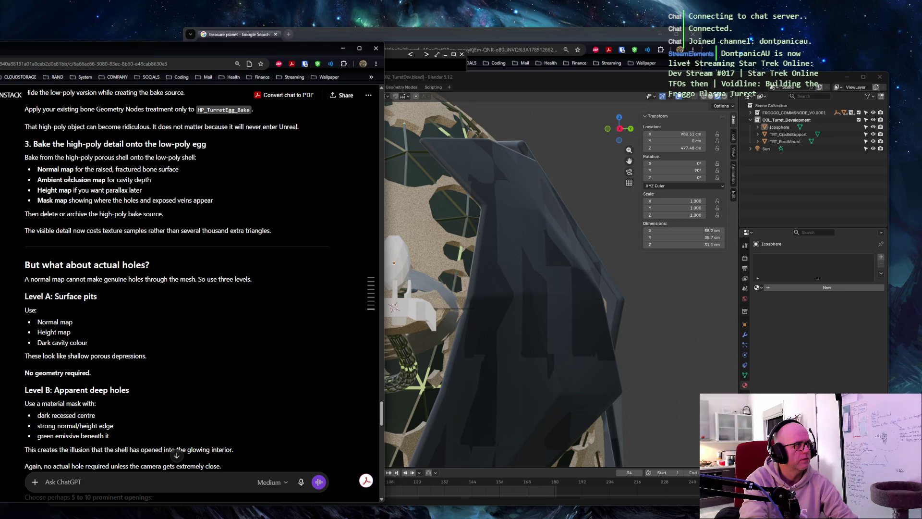
{"action": "scroll", "coordinate": [70, 180], "scroll_direction": "down", "scroll_amount": 2}
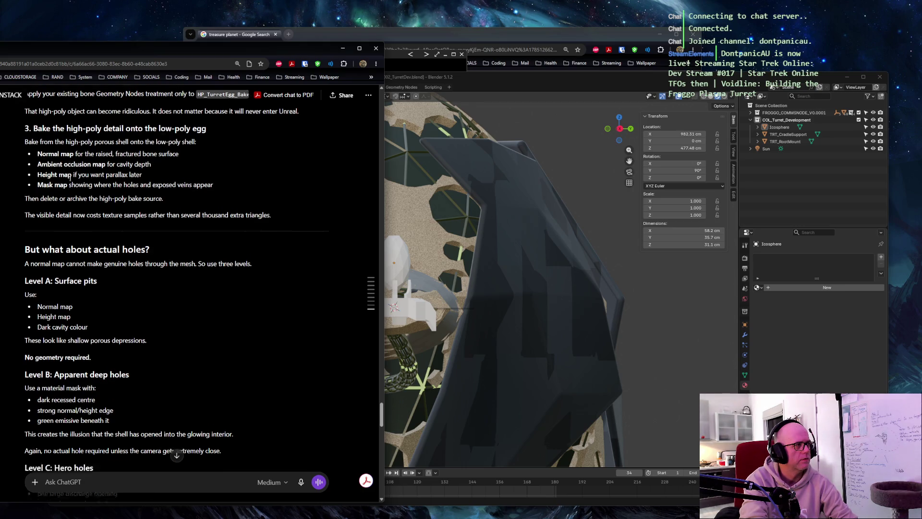
{"action": "scroll", "coordinate": [71, 179], "scroll_direction": "down", "scroll_amount": 2}
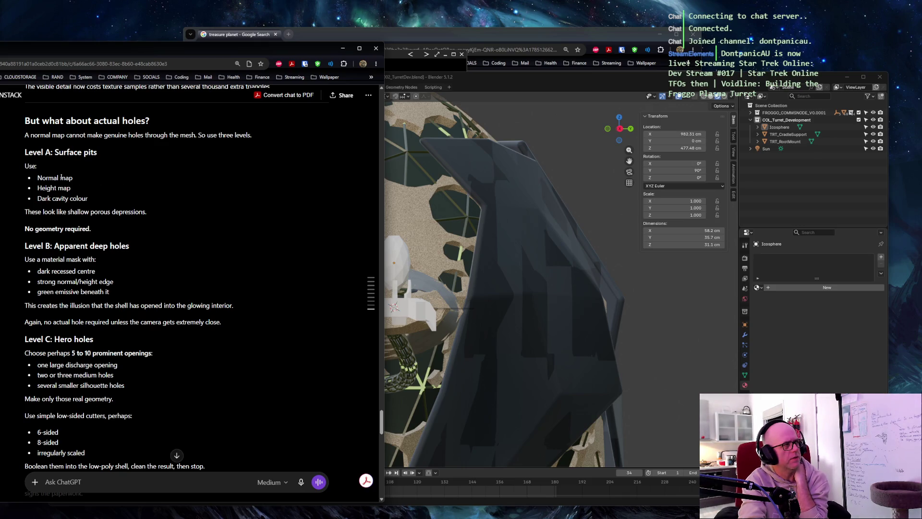
{"action": "left_click_drag", "start_coordinate": [38, 178], "coordinate": [88, 199]}
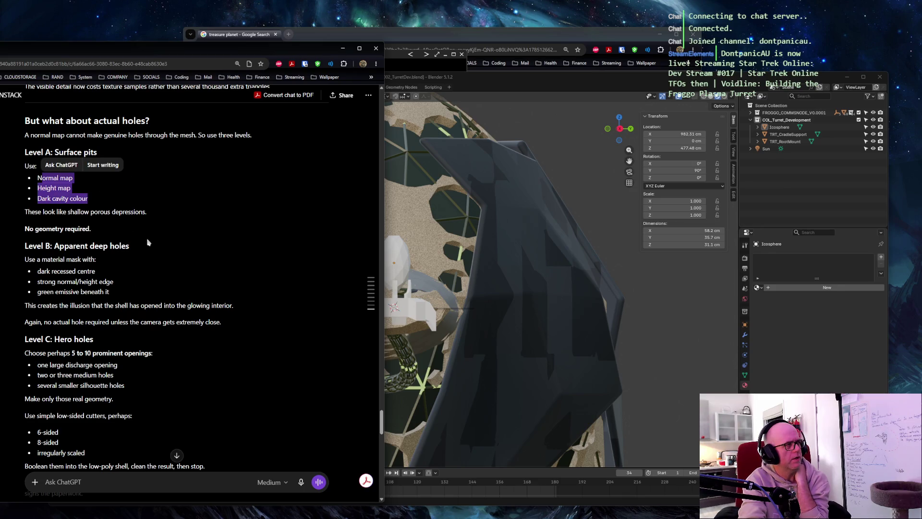
{"action": "left_click", "coordinate": [38, 260]}
{"action": "left_click_drag", "start_coordinate": [38, 260], "coordinate": [115, 294]}
{"action": "left_click", "coordinate": [174, 283]}
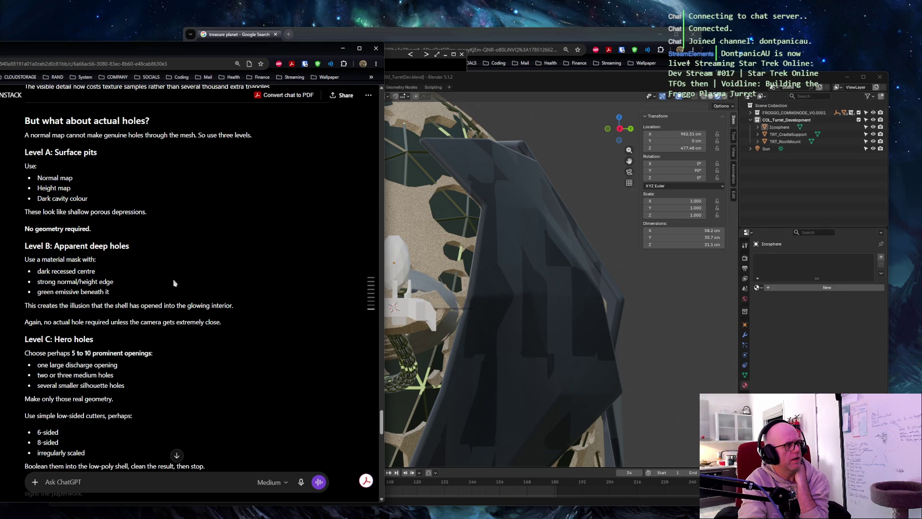
{"action": "left_click_drag", "start_coordinate": [40, 260], "coordinate": [101, 283]}
{"action": "left_click", "coordinate": [216, 279]}
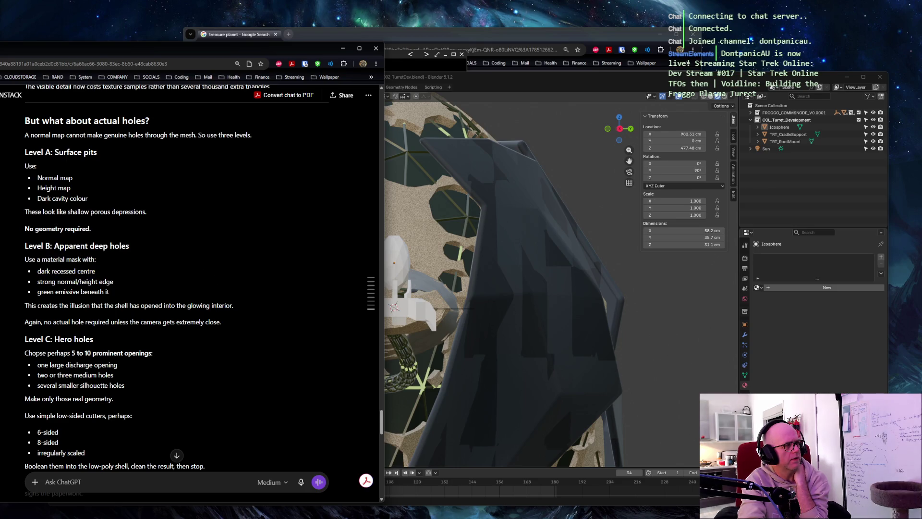
{"action": "left_click_drag", "start_coordinate": [47, 354], "coordinate": [116, 375]}
{"action": "left_click", "coordinate": [215, 247]}
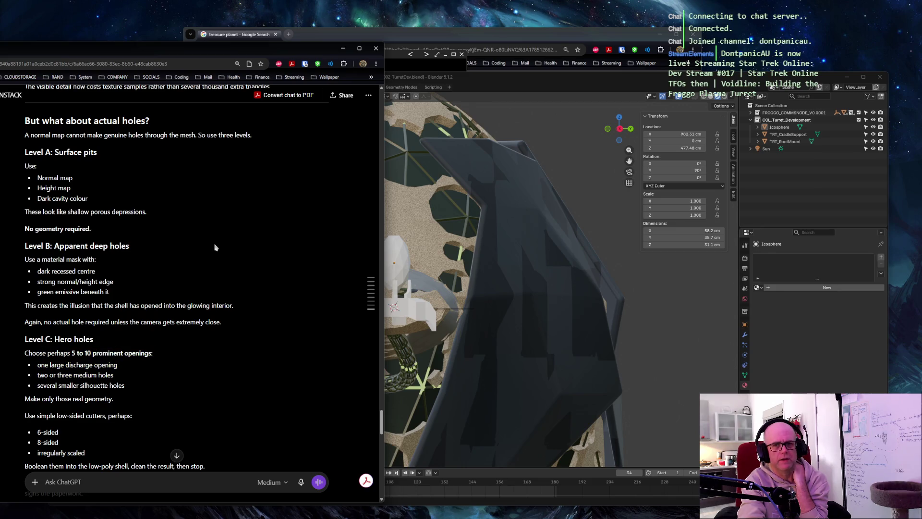
{"action": "scroll", "coordinate": [215, 247], "scroll_direction": "down", "scroll_amount": 1}
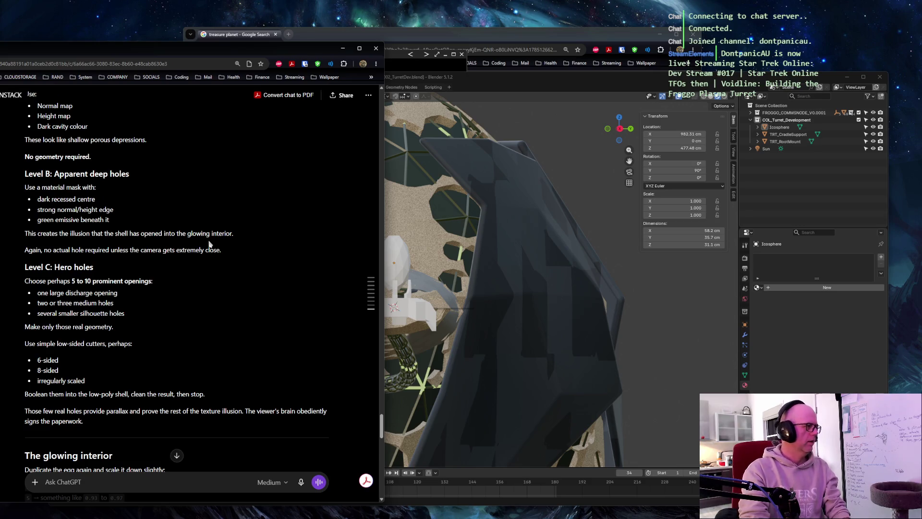
{"action": "scroll", "coordinate": [212, 245], "scroll_direction": "down", "scroll_amount": 1}
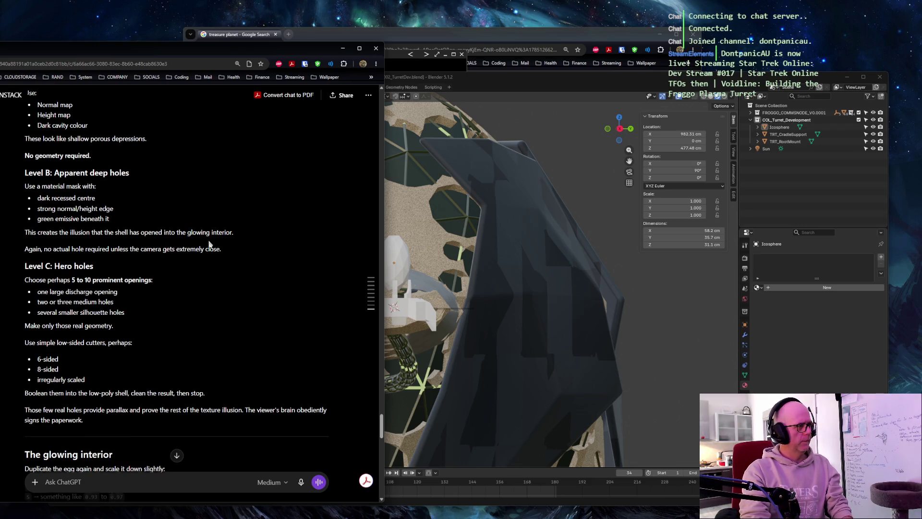
{"action": "scroll", "coordinate": [212, 245], "scroll_direction": "down", "scroll_amount": 4}
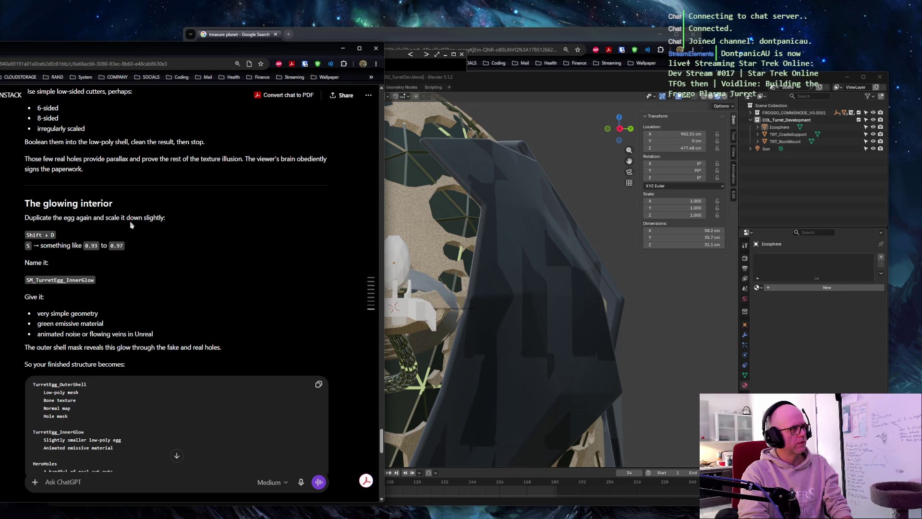
{"action": "scroll", "coordinate": [88, 270], "scroll_direction": "down", "scroll_amount": 3}
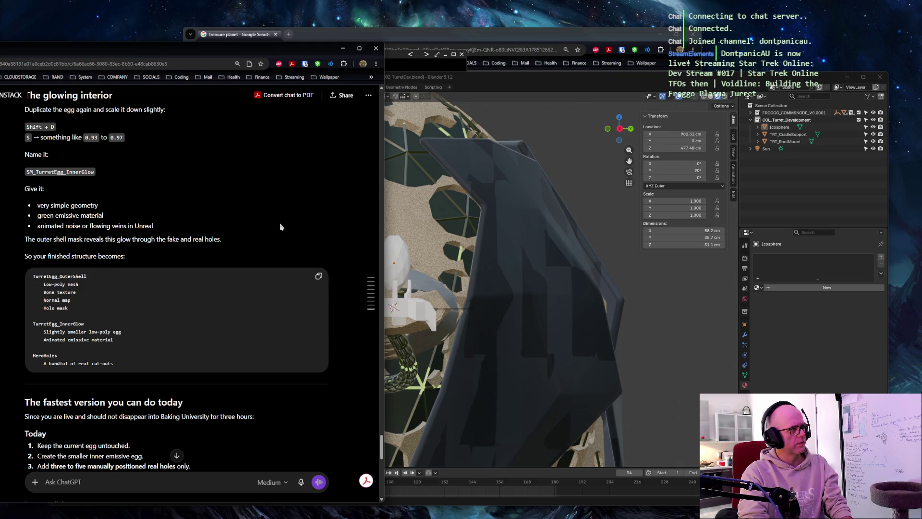
{"action": "scroll", "coordinate": [281, 227], "scroll_direction": "down", "scroll_amount": 3}
{"action": "scroll", "coordinate": [281, 228], "scroll_direction": "down", "scroll_amount": 3}
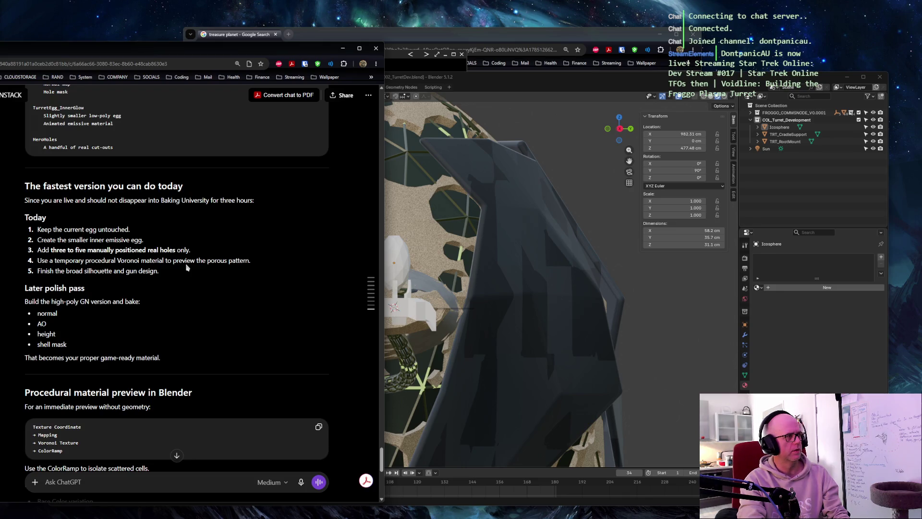
{"action": "scroll", "coordinate": [295, 268], "scroll_direction": "up", "scroll_amount": 4}
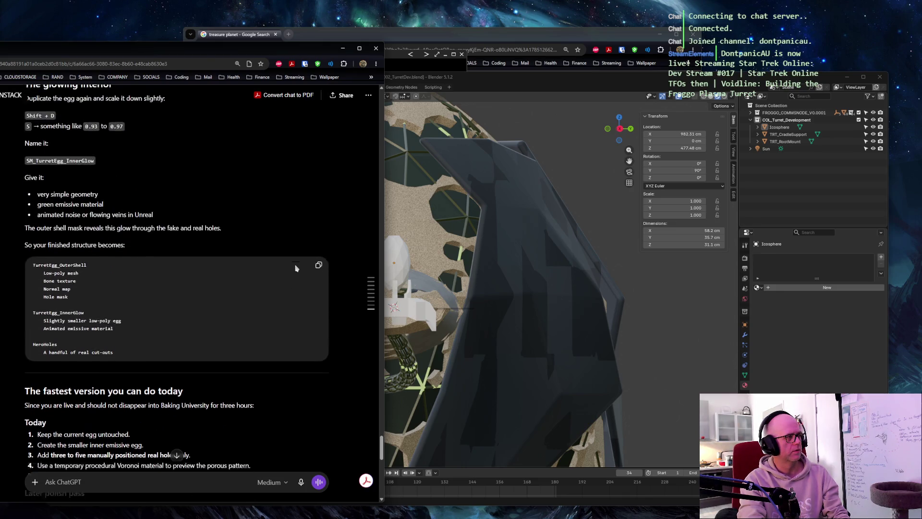
{"action": "scroll", "coordinate": [153, 333], "scroll_direction": "down", "scroll_amount": 3}
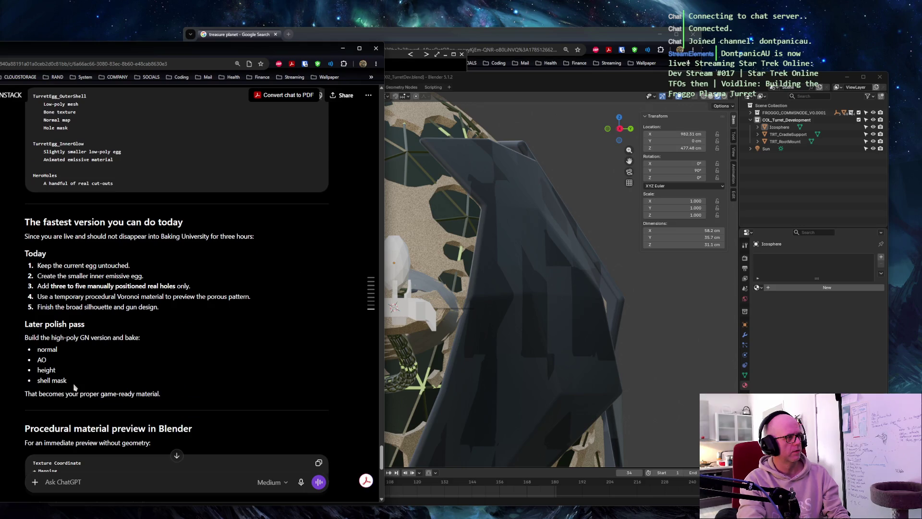
{"action": "left_click_drag", "start_coordinate": [74, 387], "coordinate": [36, 349]}
{"action": "scroll", "coordinate": [252, 335], "scroll_direction": "up", "scroll_amount": 5}
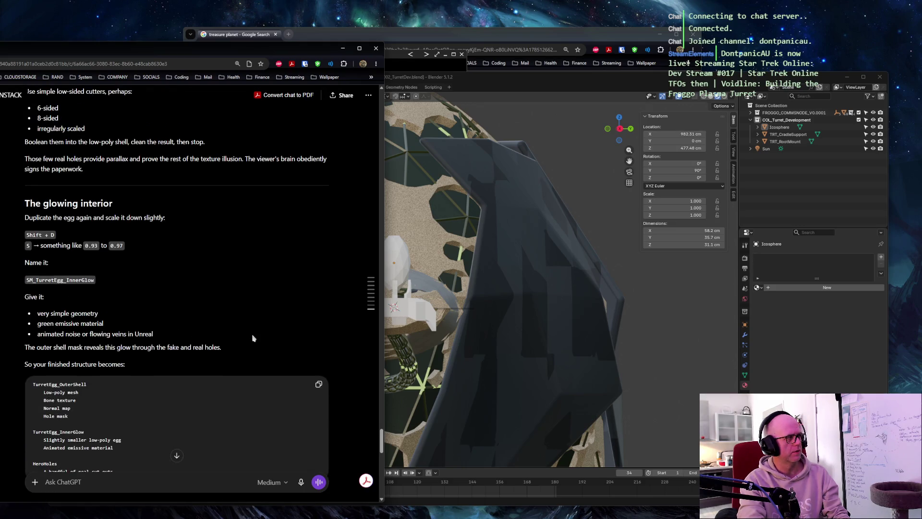
{"action": "scroll", "coordinate": [252, 338], "scroll_direction": "down", "scroll_amount": 4}
{"action": "left_click", "coordinate": [188, 368]}
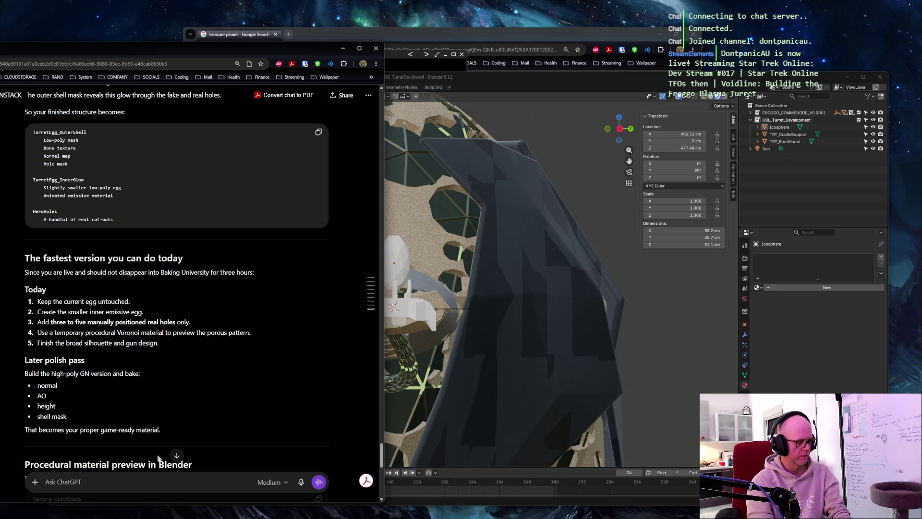
{"action": "type", "text": "why can't we just do everything yo"}
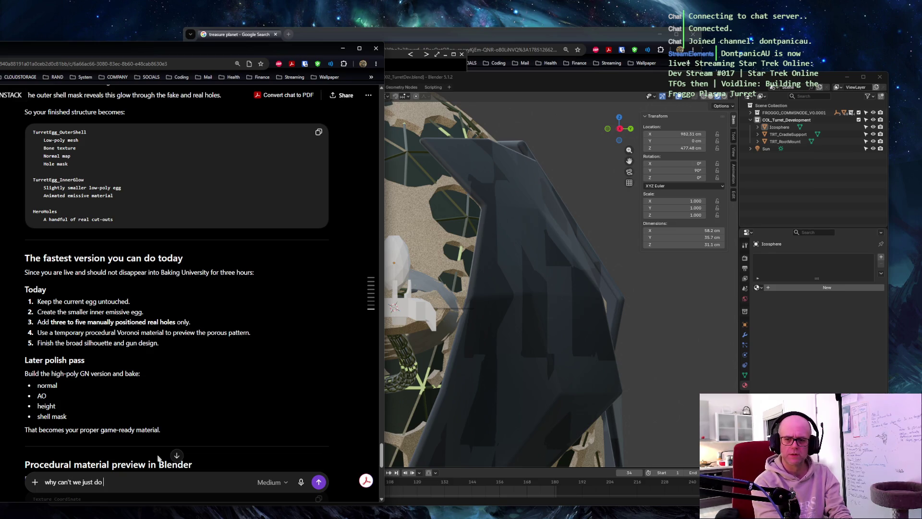
{"action": "type", "text": "u've "}
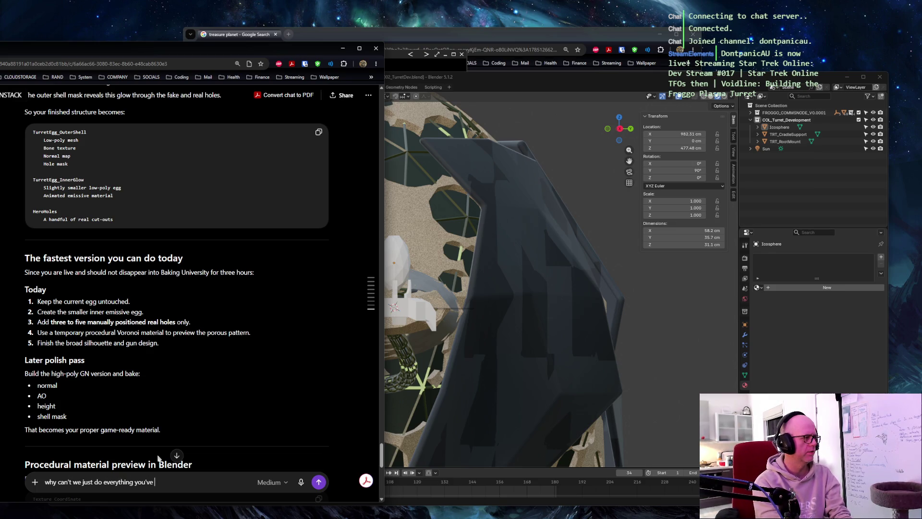
{"action": "type", "text": "sugested except for the bak"}
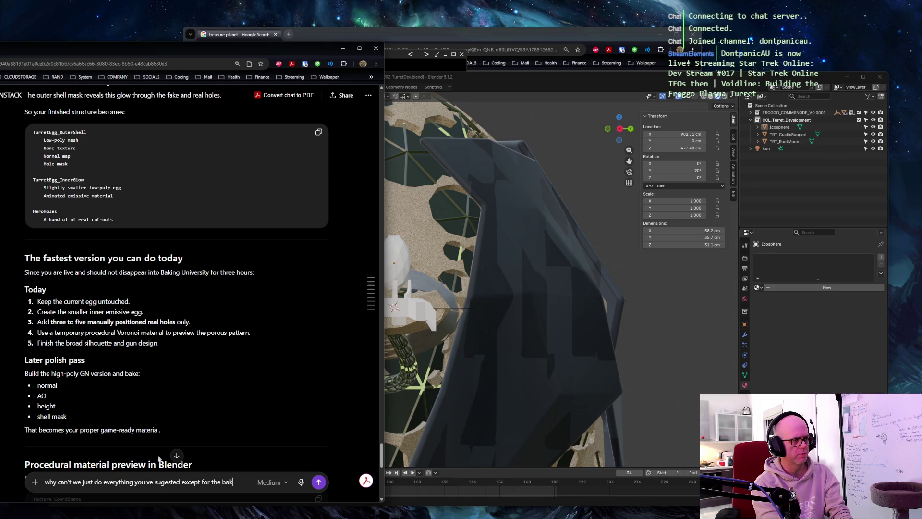
{"action": "type", "text": "ing of the high poly model a"}
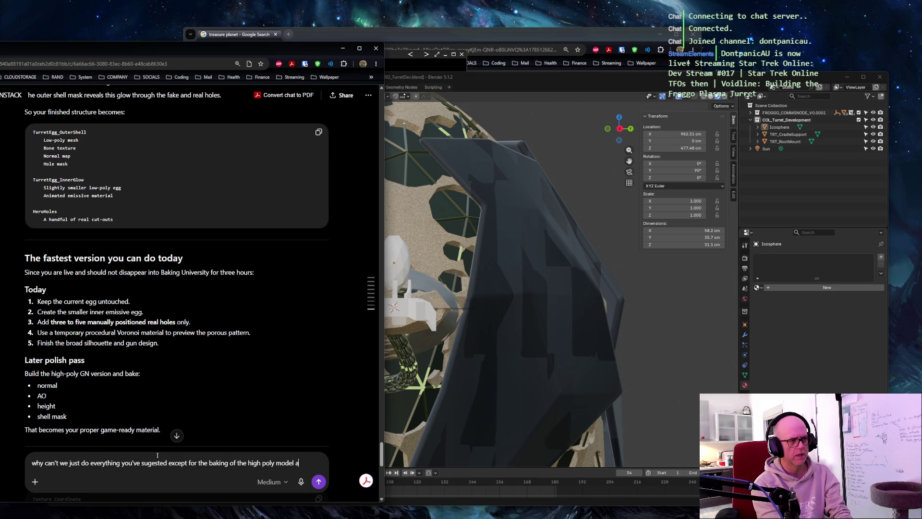
{"action": "type", "text": "s we aren't at that stag"}
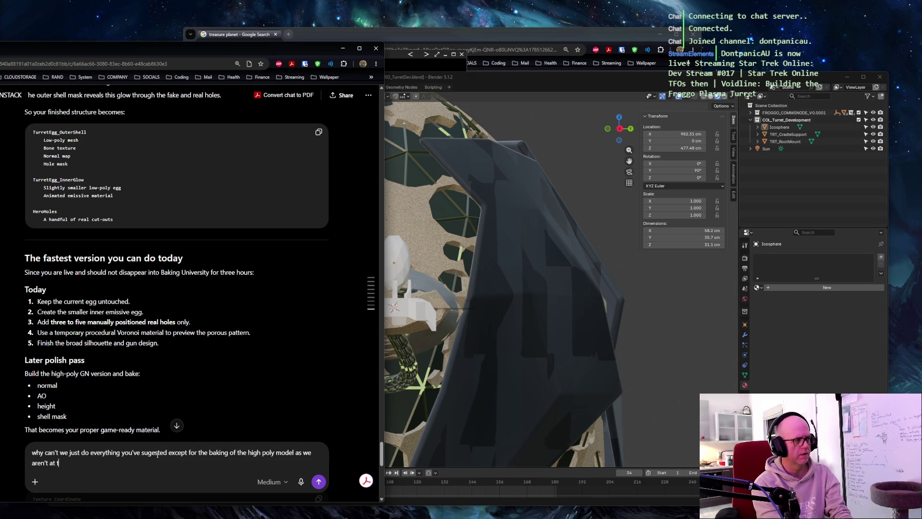
{"action": "type", "text": "e yet?"}
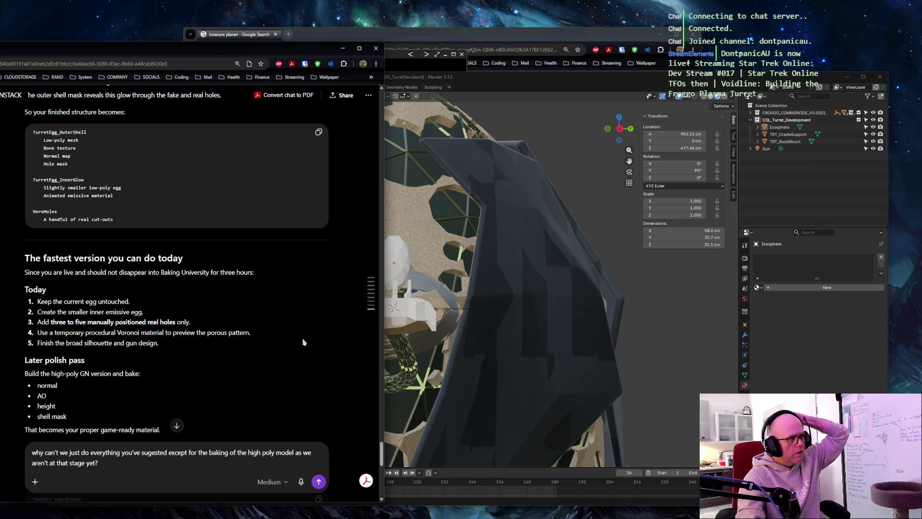
{"action": "scroll", "coordinate": [302, 342], "scroll_direction": "up", "scroll_amount": 5}
{"action": "scroll", "coordinate": [303, 341], "scroll_direction": "up", "scroll_amount": 5}
{"action": "scroll", "coordinate": [302, 342], "scroll_direction": "up", "scroll_amount": 3}
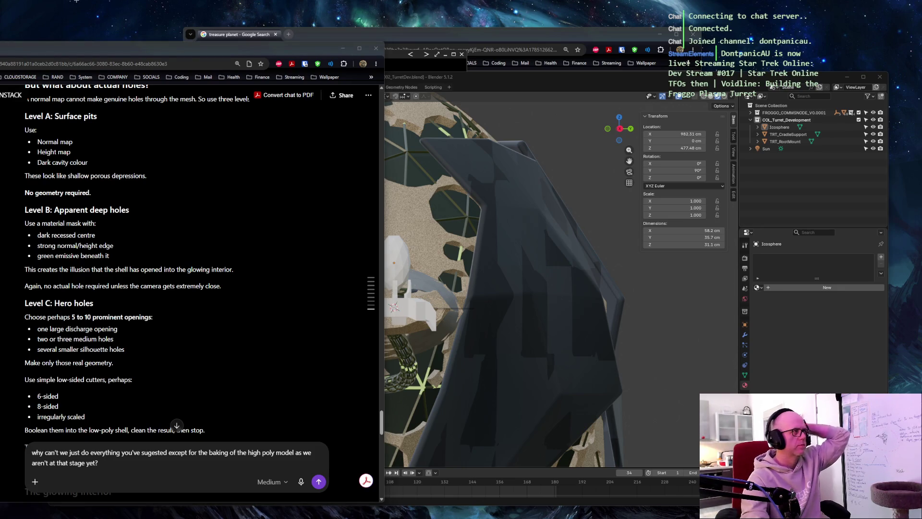
Snip the Level A–C hole notes, attach the screenshot and send the high-poly bake question
{"action": "key", "text": "super+shift+s"}
{"action": "left_click_drag", "start_coordinate": [15, 96], "coordinate": [237, 439]}
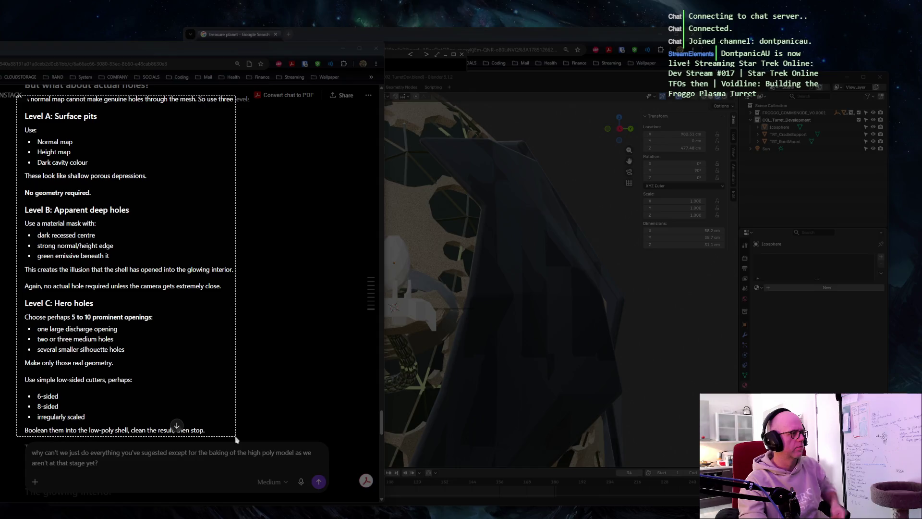
{"action": "key", "text": "ctrl+v"}
{"action": "type", "text": "these"}
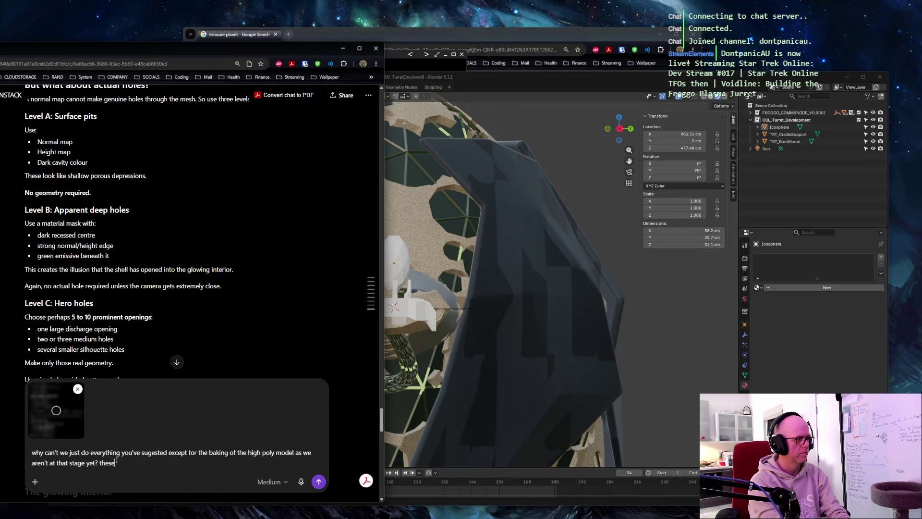
{"action": "type", "text": " three things?"}
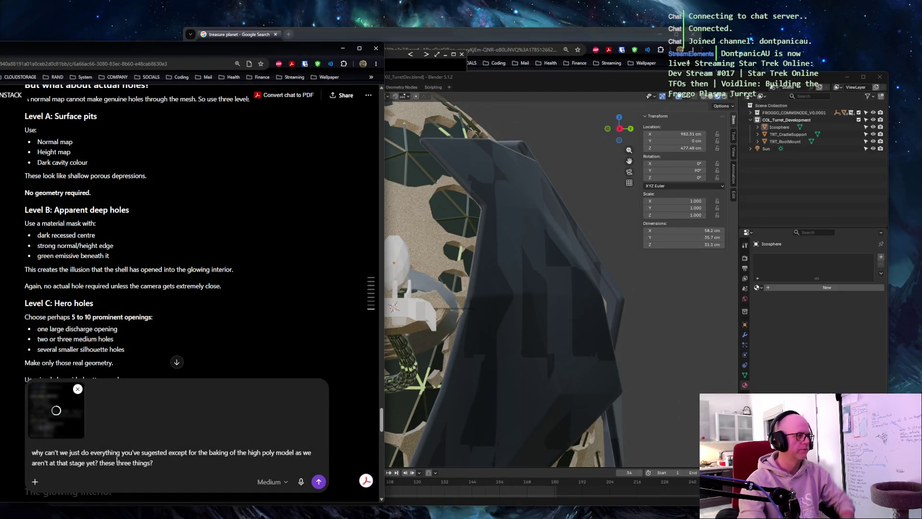
{"action": "left_click", "coordinate": [318, 482]}
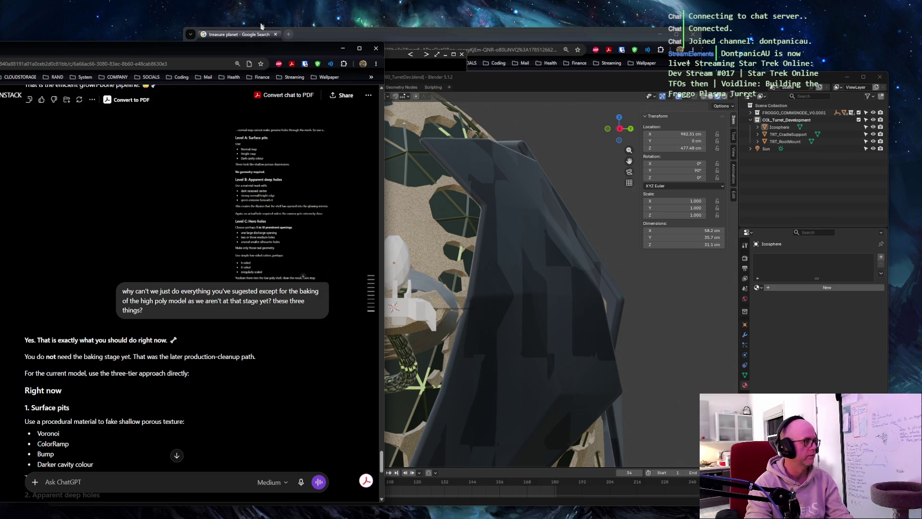
{"action": "scroll", "coordinate": [173, 193], "scroll_direction": "down", "scroll_amount": 2}
{"action": "scroll", "coordinate": [47, 137], "scroll_direction": "down", "scroll_amount": 1}
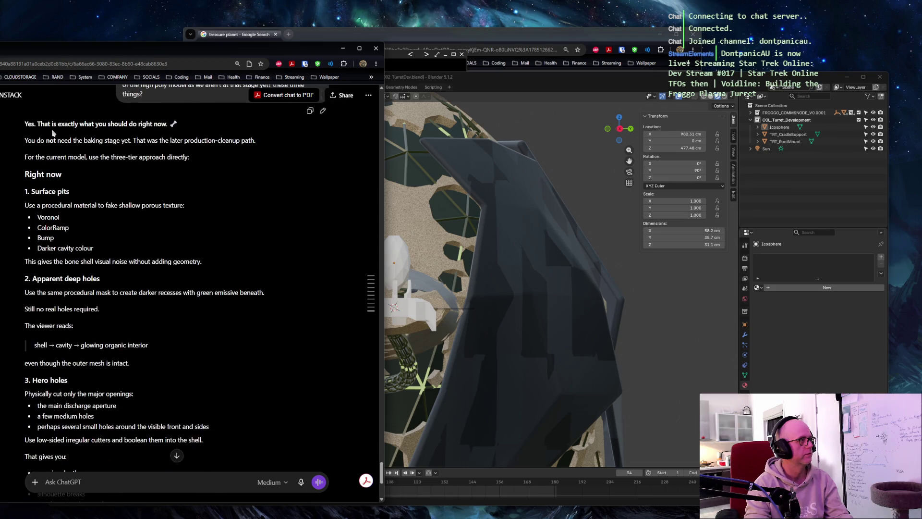
{"action": "scroll", "coordinate": [53, 134], "scroll_direction": "down", "scroll_amount": 1}
{"action": "scroll", "coordinate": [13, 118], "scroll_direction": "up", "scroll_amount": 1}
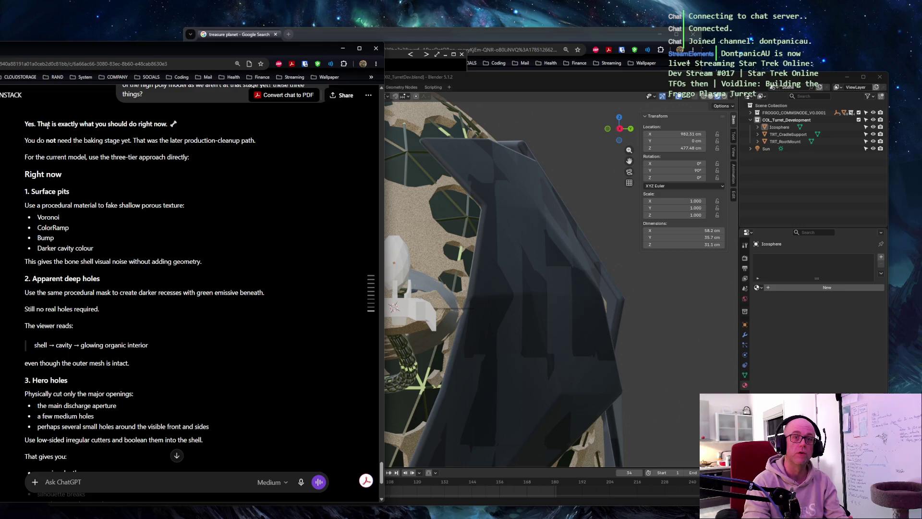
{"action": "left_click_drag", "start_coordinate": [24, 125], "coordinate": [173, 124]}
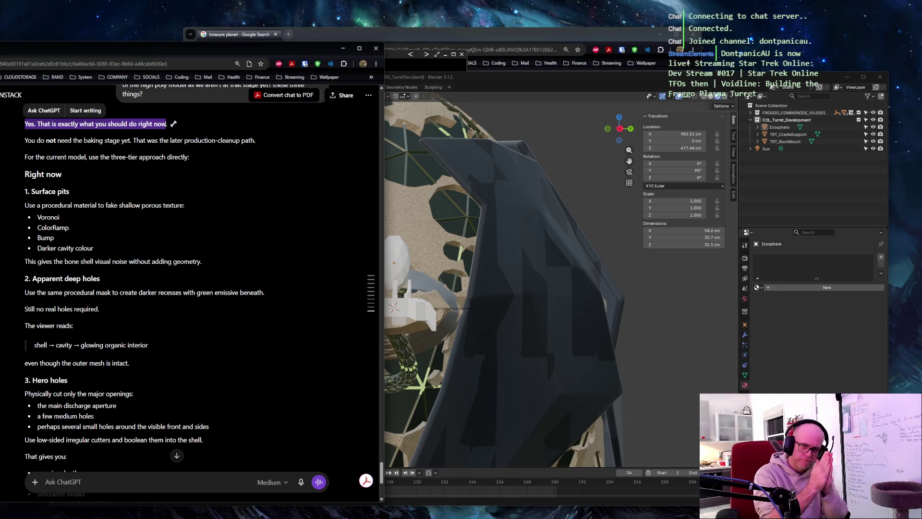
{"action": "left_click", "coordinate": [228, 144]}
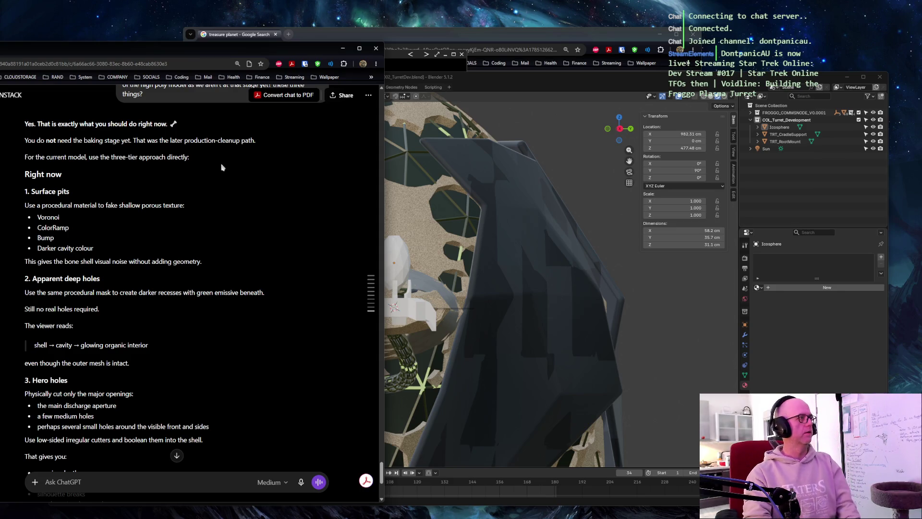
{"action": "scroll", "coordinate": [216, 163], "scroll_direction": "down", "scroll_amount": 1}
{"action": "scroll", "coordinate": [213, 161], "scroll_direction": "down", "scroll_amount": 1}
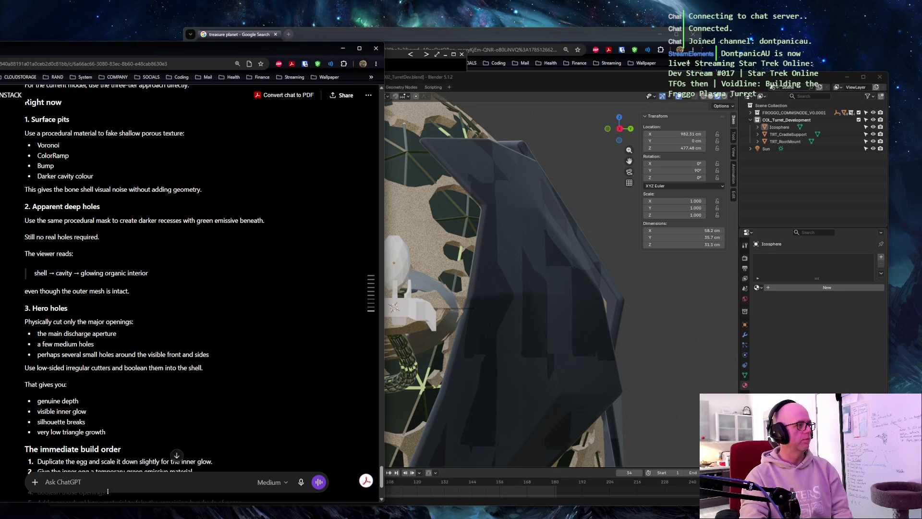
{"action": "scroll", "coordinate": [192, 335], "scroll_direction": "down", "scroll_amount": 2}
{"action": "scroll", "coordinate": [192, 336], "scroll_direction": "down", "scroll_amount": 1}
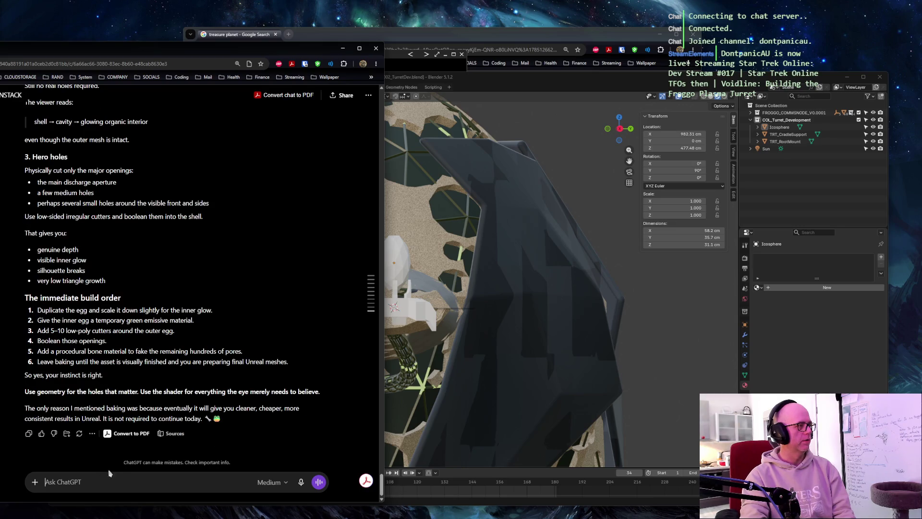
{"action": "scroll", "coordinate": [206, 301], "scroll_direction": "up", "scroll_amount": 2}
{"action": "scroll", "coordinate": [207, 301], "scroll_direction": "up", "scroll_amount": 2}
{"action": "type", "text": "so,,,, walk me thr"}
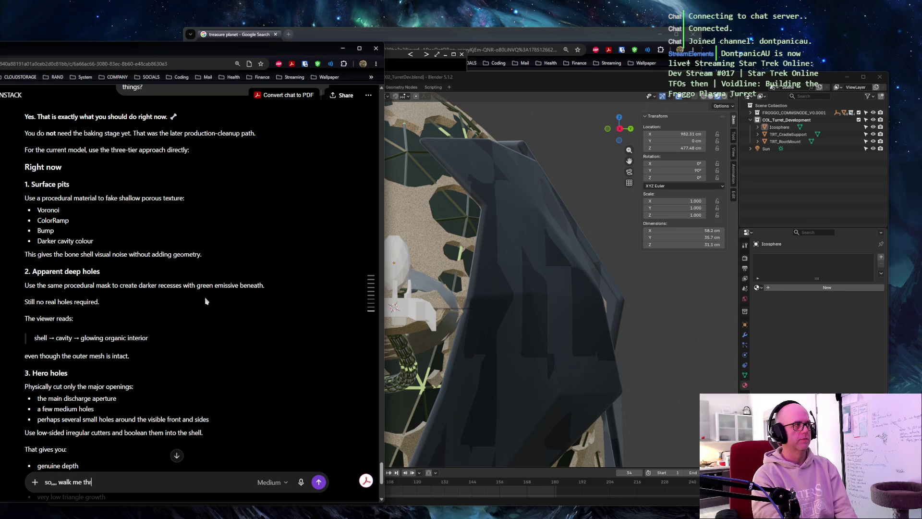
{"action": "type", "text": "oug hit my dude, ho"}
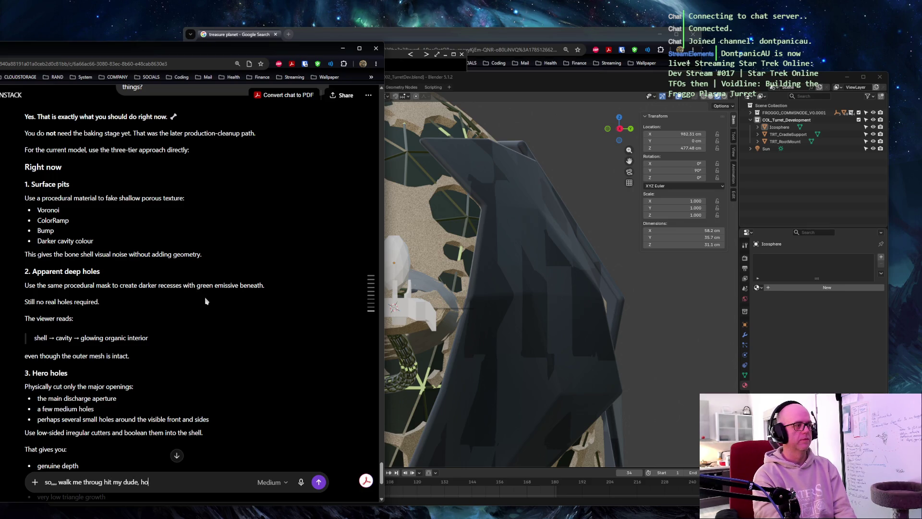
{"action": "type", "text": "w do we do the surfa"}
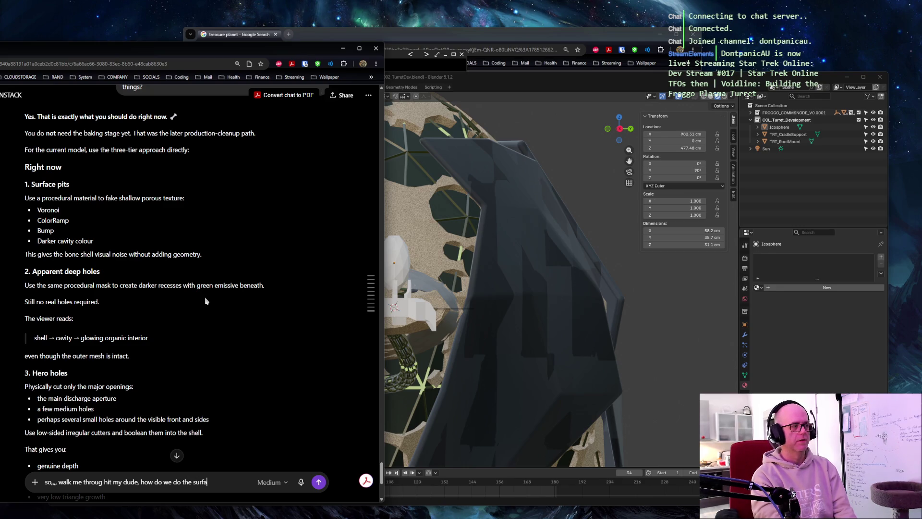
{"action": "type", "text": "?"}
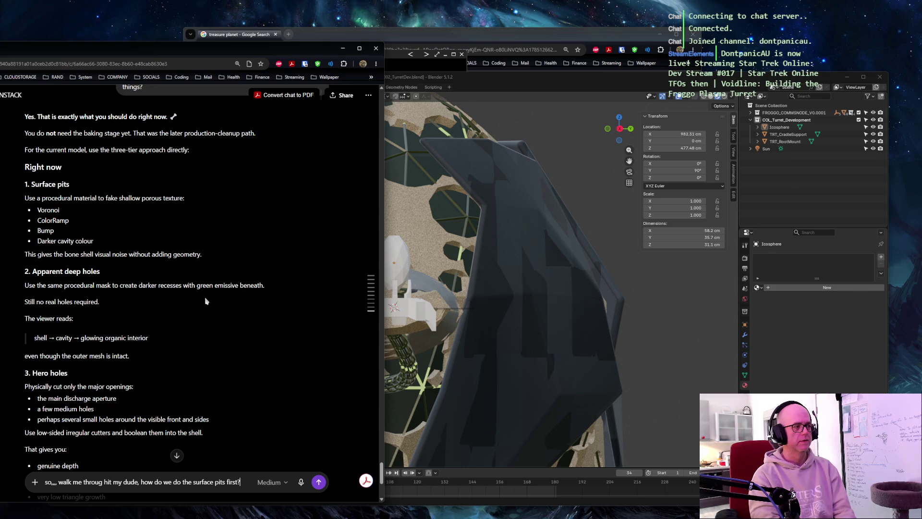
Send the surface-pits walkthrough question and return to the Blender turret scene
{"action": "key", "text": "Return"}
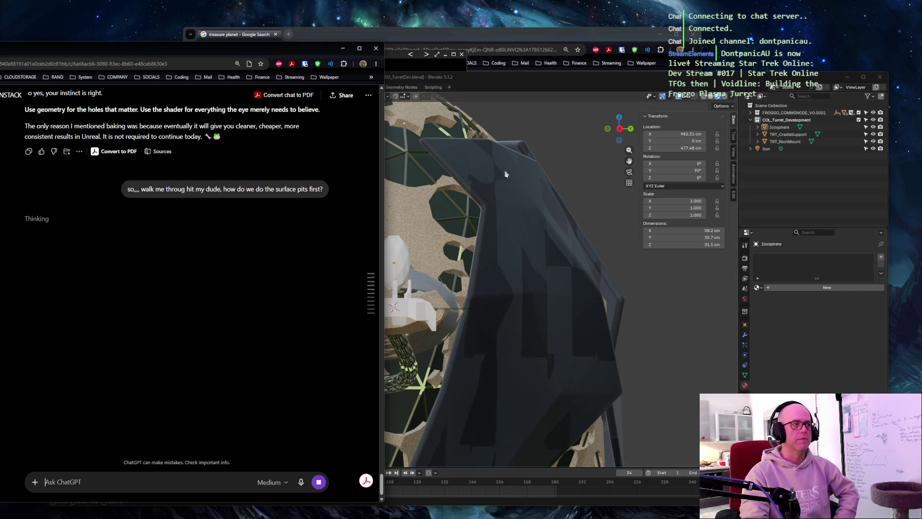
{"action": "left_click", "coordinate": [552, 155]}
{"action": "mouse_move", "coordinate": [552, 155]}
{"action": "middle_mouse_down"}
{"action": "mouse_move", "coordinate": [583, 178]}
{"action": "mouse_move", "coordinate": [505, 189]}
{"action": "middle_mouse_up"}
{"action": "scroll", "coordinate": [548, 180], "scroll_direction": "up", "scroll_amount": 5}
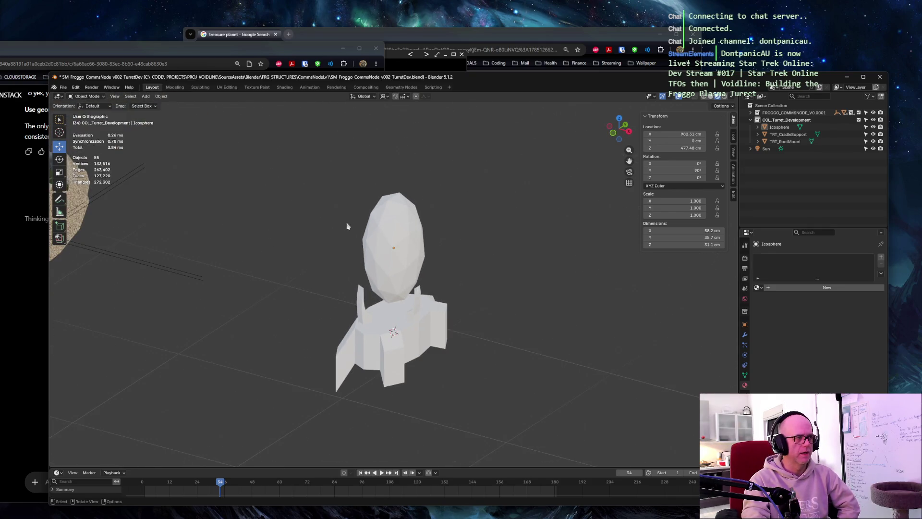
Select the turret egg, view it more frontally, then return to ChatGPT's bone-shell reply
{"action": "left_click", "coordinate": [396, 239]}
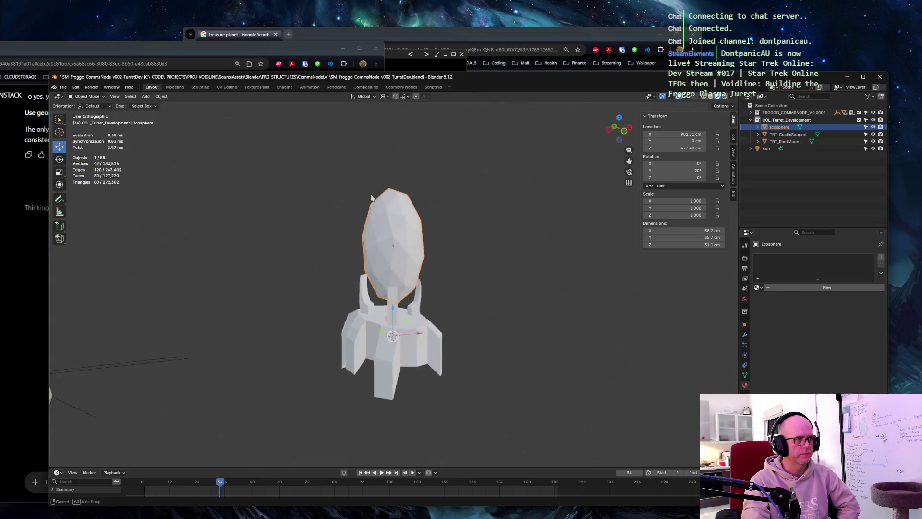
{"action": "middle_click_drag", "start_coordinate": [316, 209], "coordinate": [312, 199]}
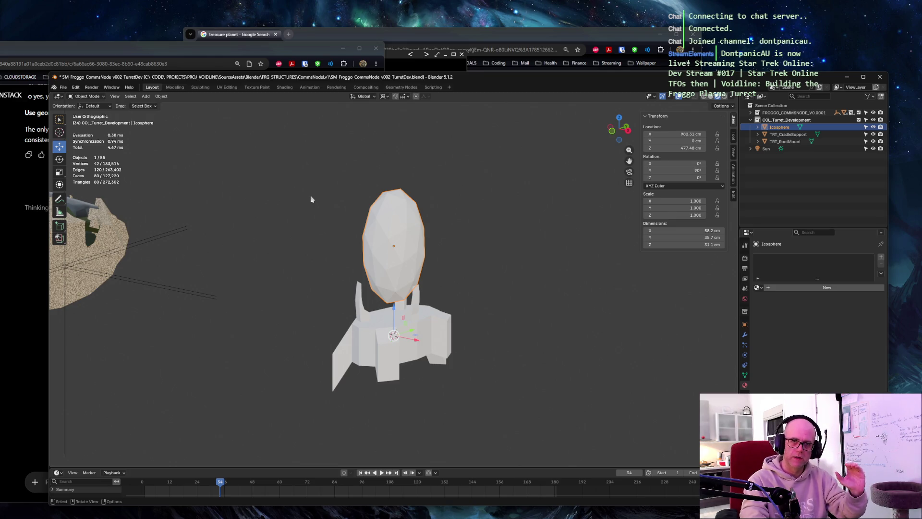
{"action": "mouse_move", "coordinate": [311, 199]}
{"action": "middle_mouse_down"}
{"action": "mouse_move", "coordinate": [349, 188]}
{"action": "mouse_move", "coordinate": [295, 197]}
{"action": "middle_mouse_up"}
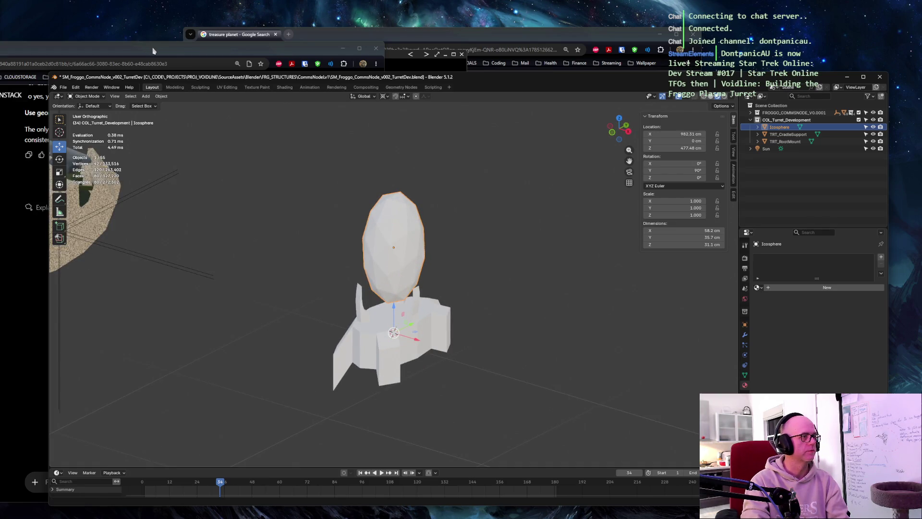
{"action": "scroll", "coordinate": [339, 209], "scroll_direction": "up", "scroll_amount": 3}
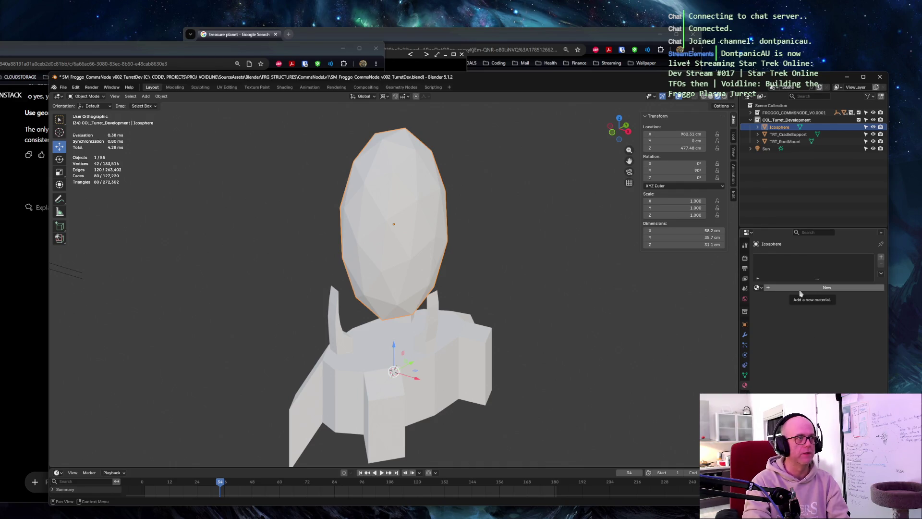
{"action": "key", "text": "alt+Tab"}
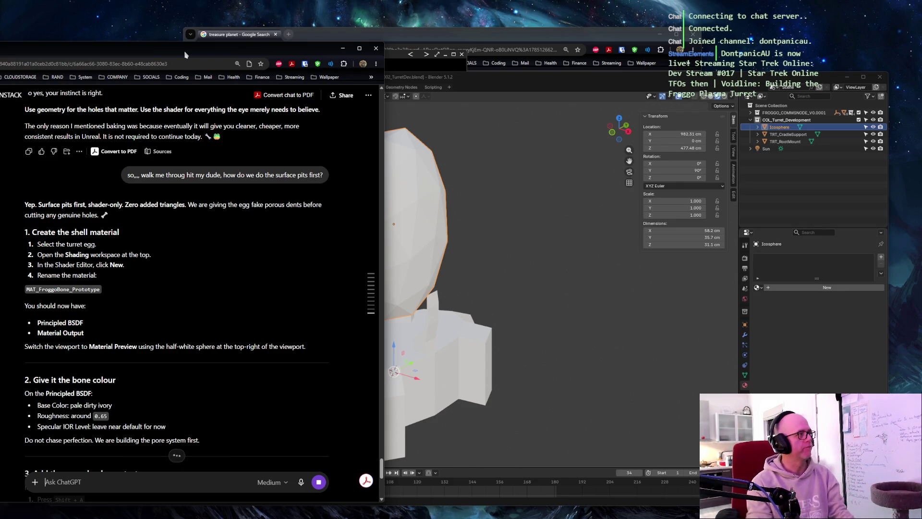
{"action": "scroll", "coordinate": [205, 241], "scroll_direction": "down", "scroll_amount": 3}
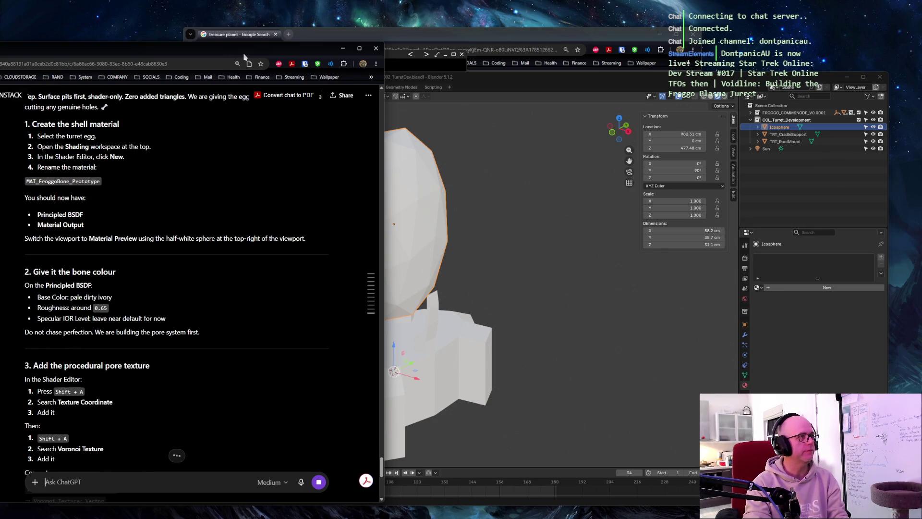
Switch from Blender to the Froggo Standard Turret concept sheet image
{"action": "key", "text": "alt+Tab"}
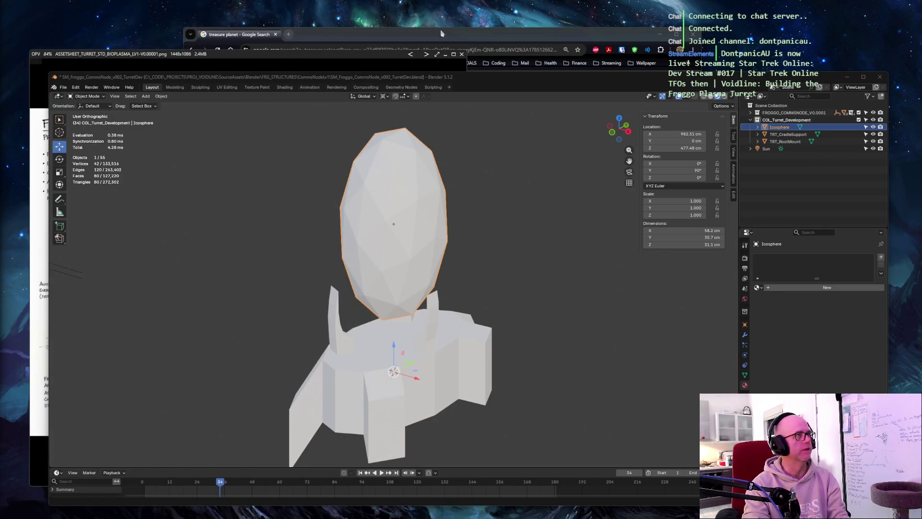
{"action": "left_click", "coordinate": [514, 78]}
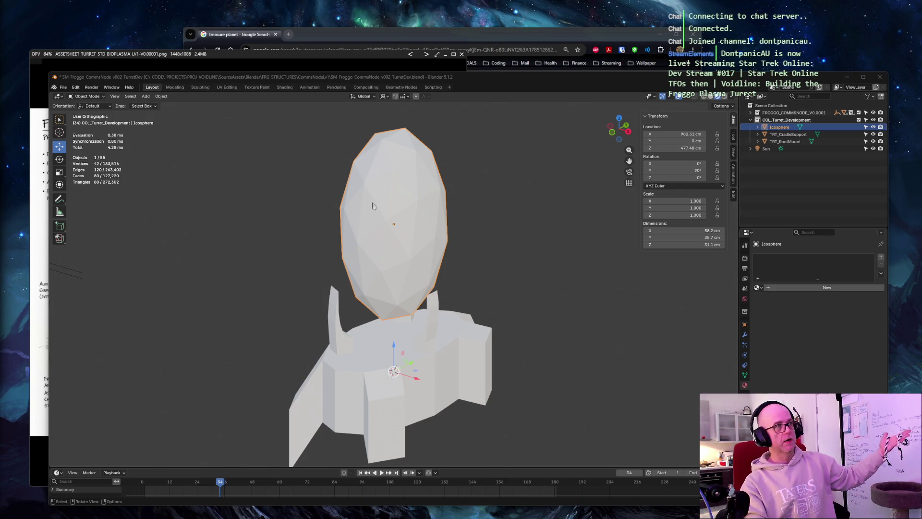
{"action": "key", "text": "alt+Tab"}
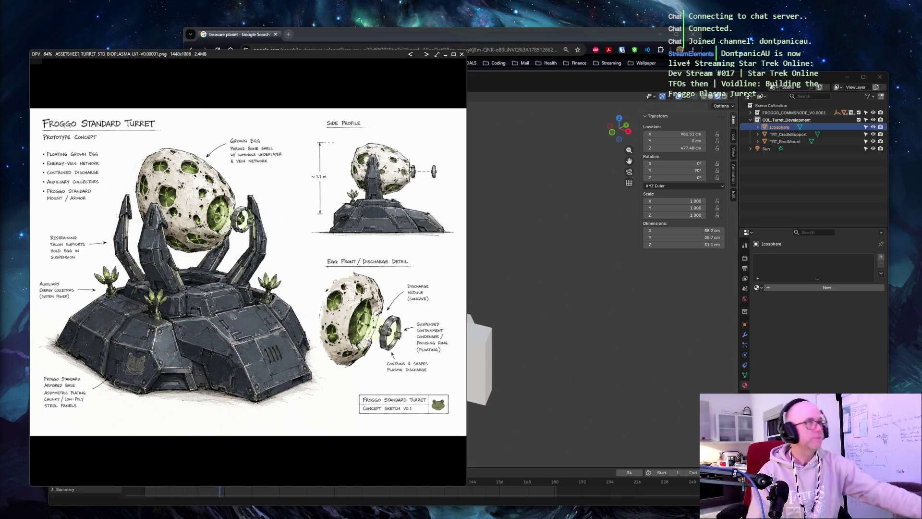
Return to Blender, set Solid shading and frame the turret egg in local view
{"action": "left_click", "coordinate": [470, 206]}
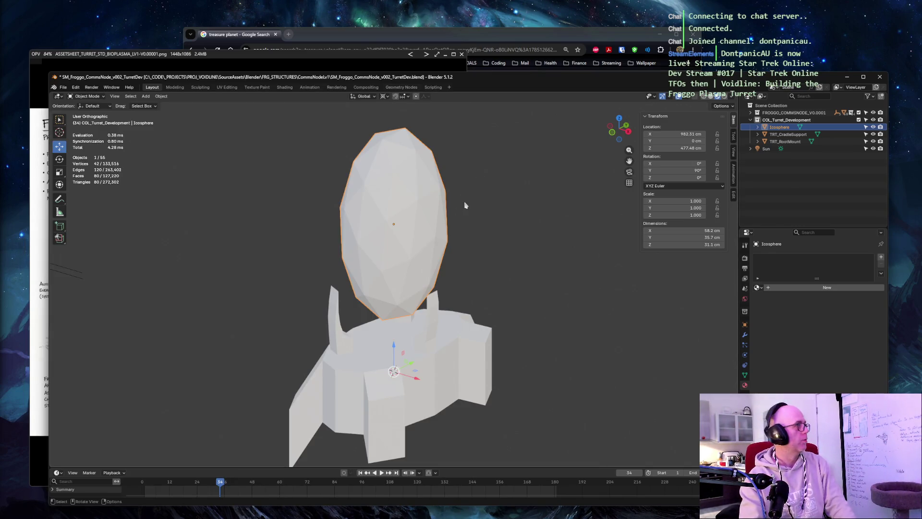
{"action": "key", "text": "z"}
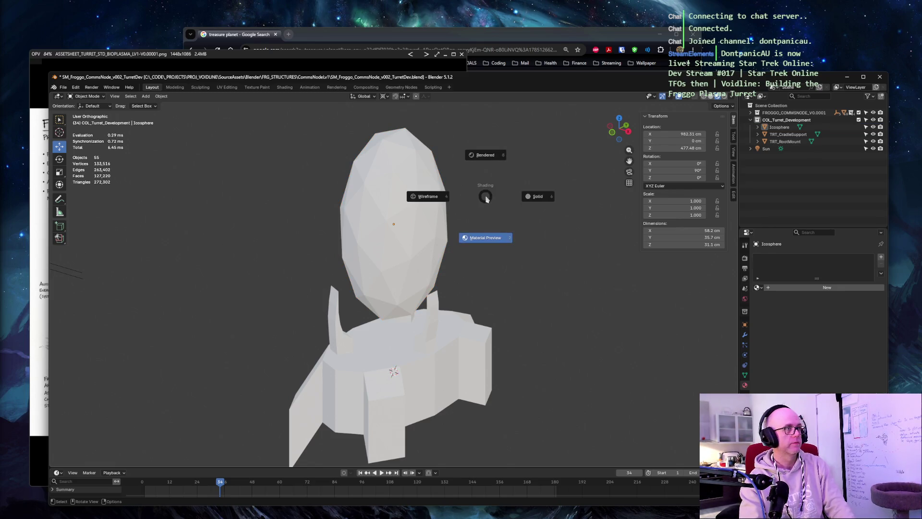
{"action": "left_click", "coordinate": [537, 198]}
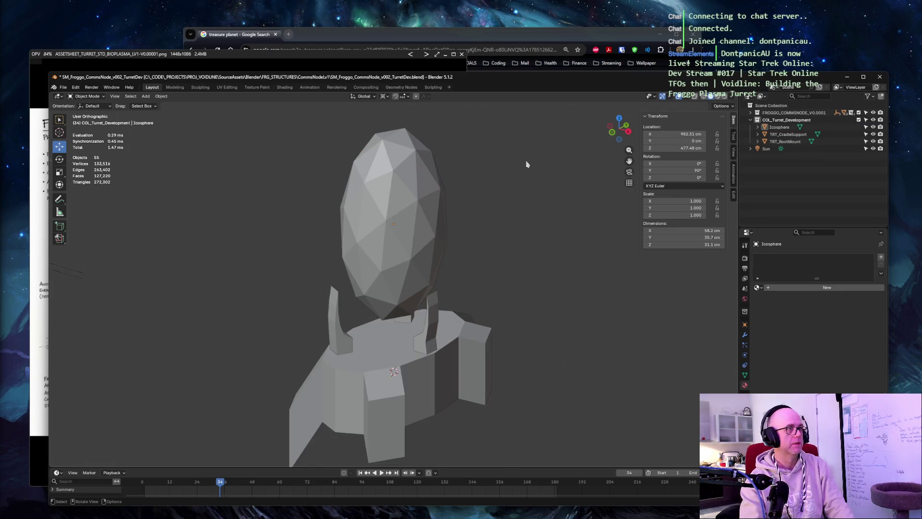
{"action": "middle_click_drag", "start_coordinate": [514, 175], "coordinate": [487, 150]}
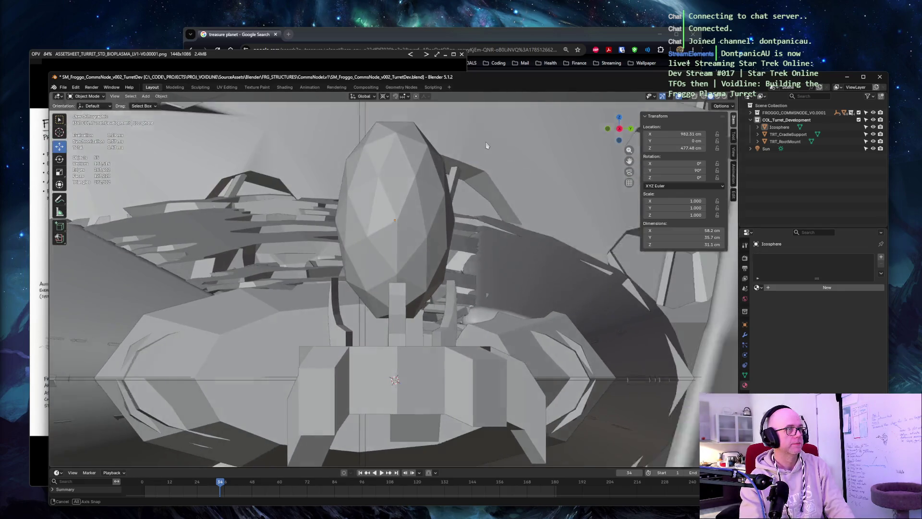
{"action": "scroll", "coordinate": [487, 150], "scroll_direction": "down", "scroll_amount": 8}
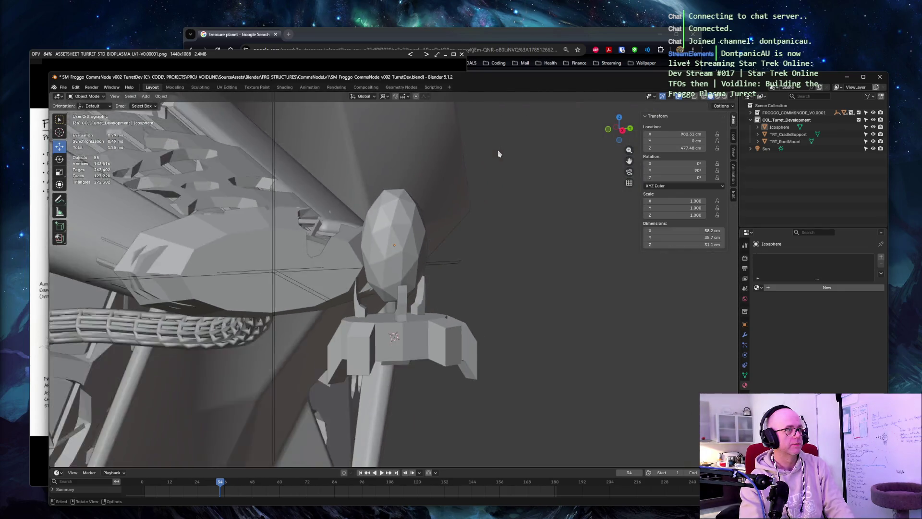
{"action": "key", "text": "KP_Decimal"}
{"action": "key", "text": "KP_Divide"}
{"action": "mouse_move", "coordinate": [514, 160]}
{"action": "middle_mouse_down"}
{"action": "mouse_move", "coordinate": [534, 158]}
{"action": "mouse_move", "coordinate": [517, 156]}
{"action": "middle_mouse_up"}
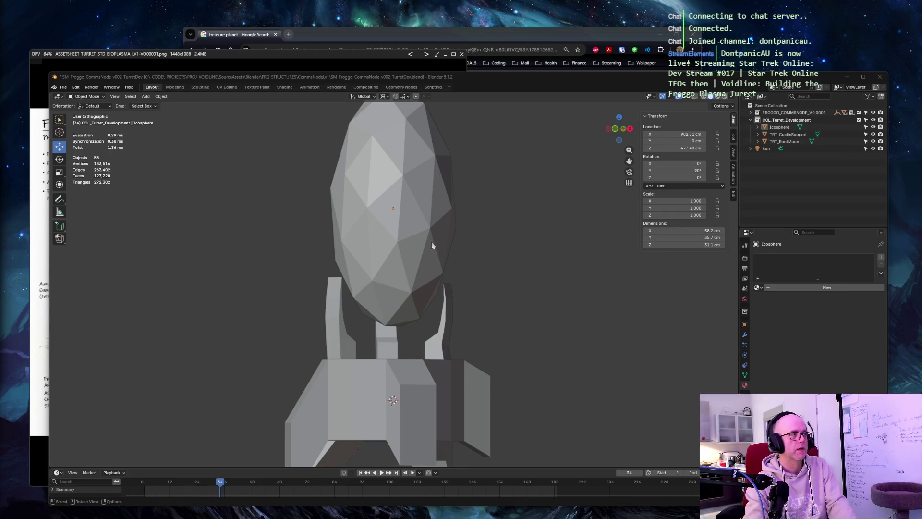
Select the egg icosphere and switch to the Shading workspace
{"action": "left_click", "coordinate": [249, 137]}
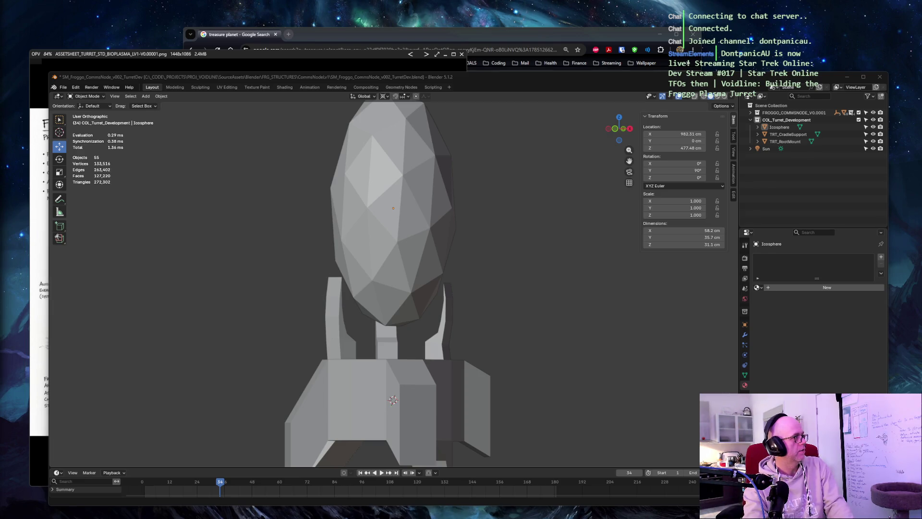
{"action": "left_click", "coordinate": [108, 177]}
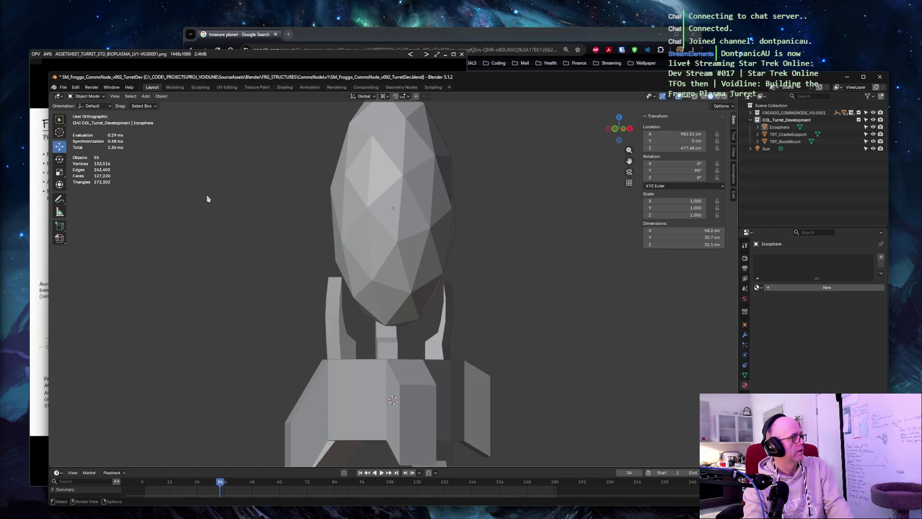
{"action": "left_click", "coordinate": [384, 188]}
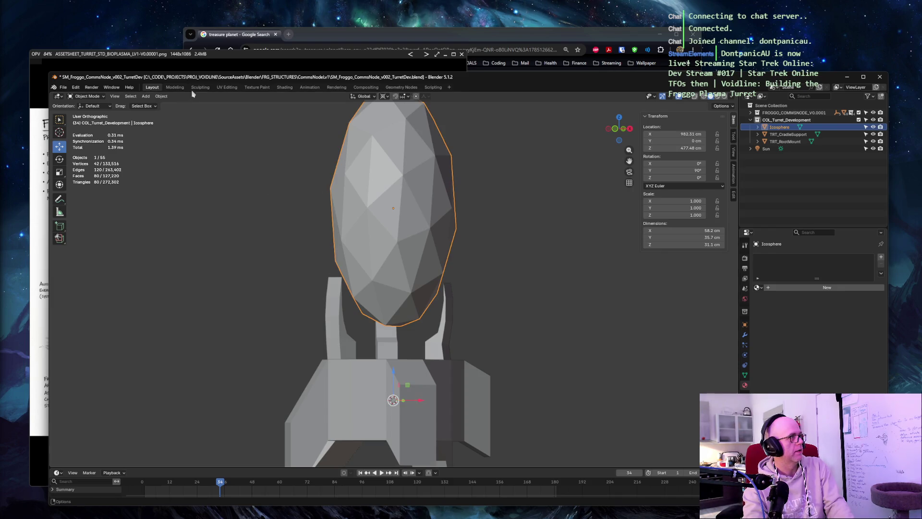
{"action": "left_click", "coordinate": [286, 87]}
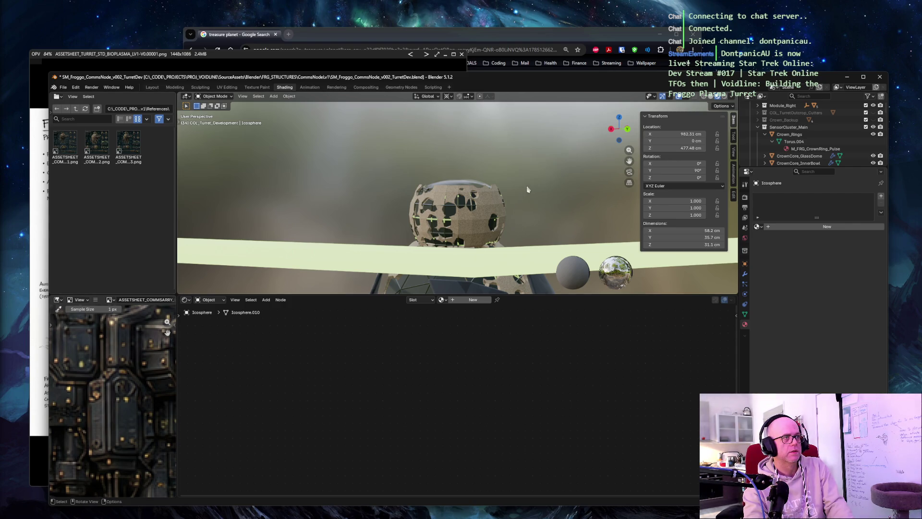
{"action": "middle_click_drag", "start_coordinate": [528, 189], "coordinate": [404, 151]}
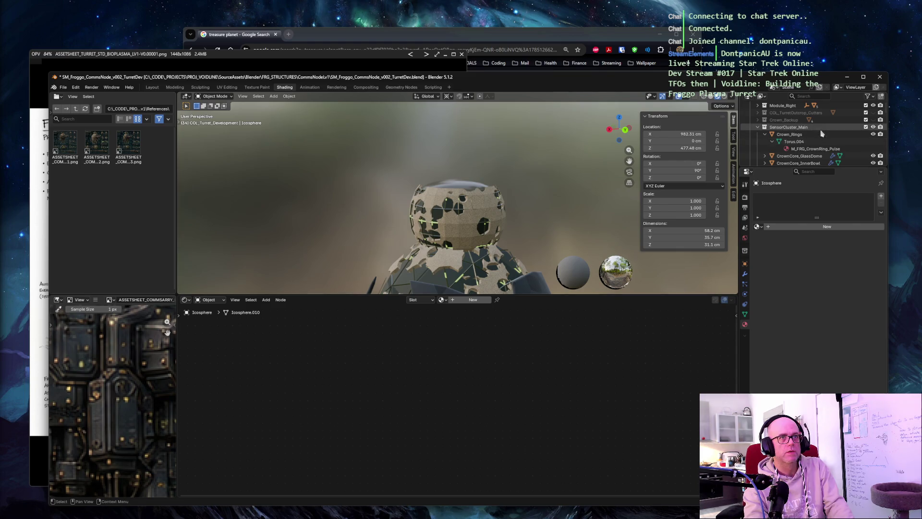
Collapse the SensorCluster_Main and LowerSensorSpines collections and select the armour piece to view M_FRG_Armor
{"action": "left_click", "coordinate": [765, 128]}
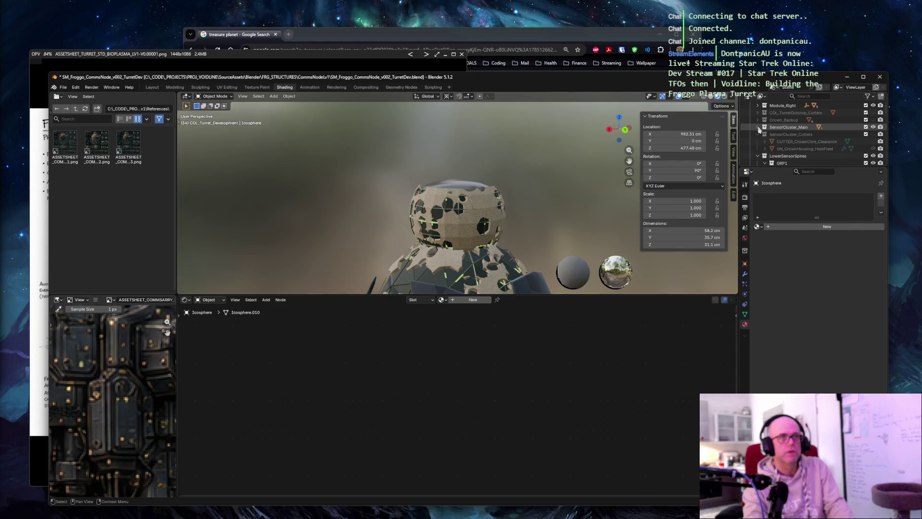
{"action": "left_click", "coordinate": [765, 141]}
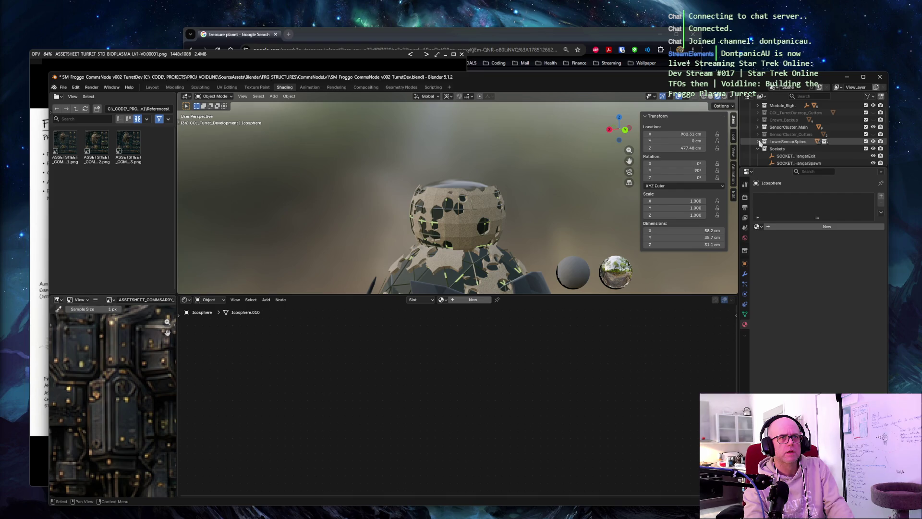
{"action": "scroll", "coordinate": [771, 133], "scroll_direction": "up", "scroll_amount": 5}
{"action": "left_click", "coordinate": [778, 128]}
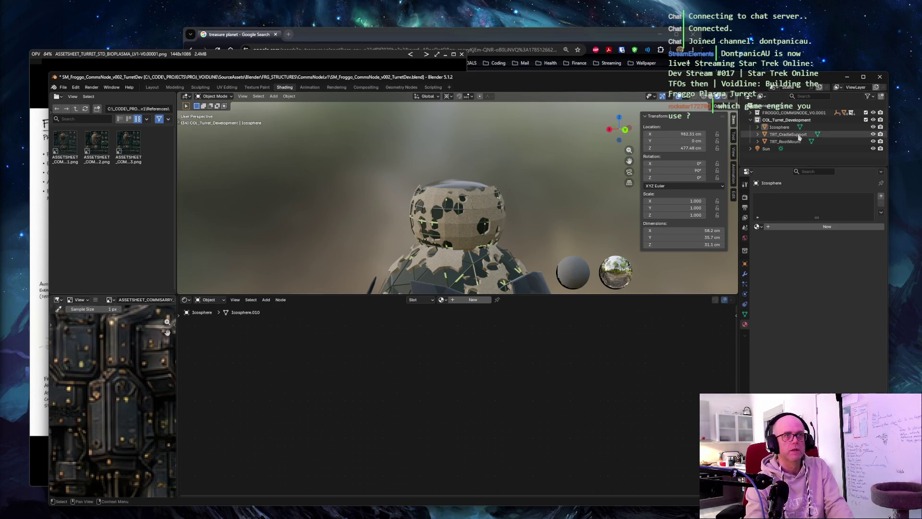
{"action": "left_click", "coordinate": [529, 286]}
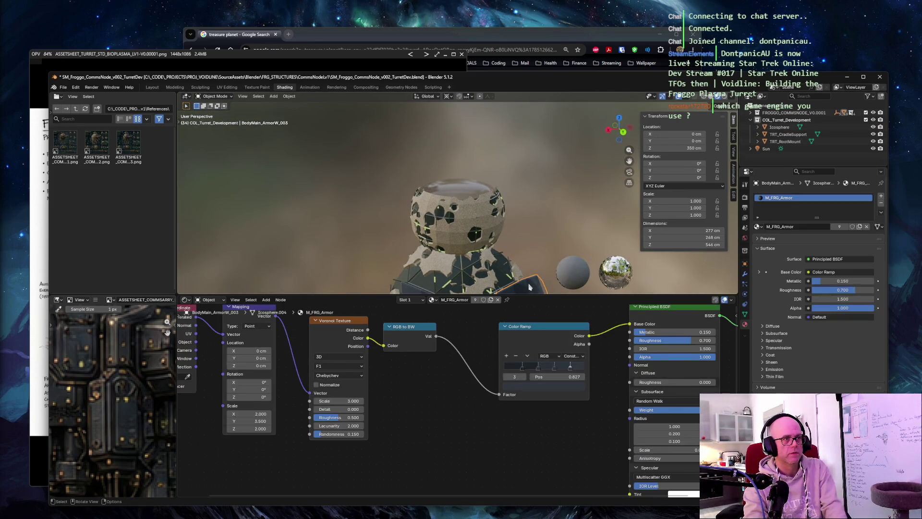
Frame the armour and organic shell to review their nodes, then reselect and frame the egg icosphere
{"action": "key", "text": "KP_Decimal"}
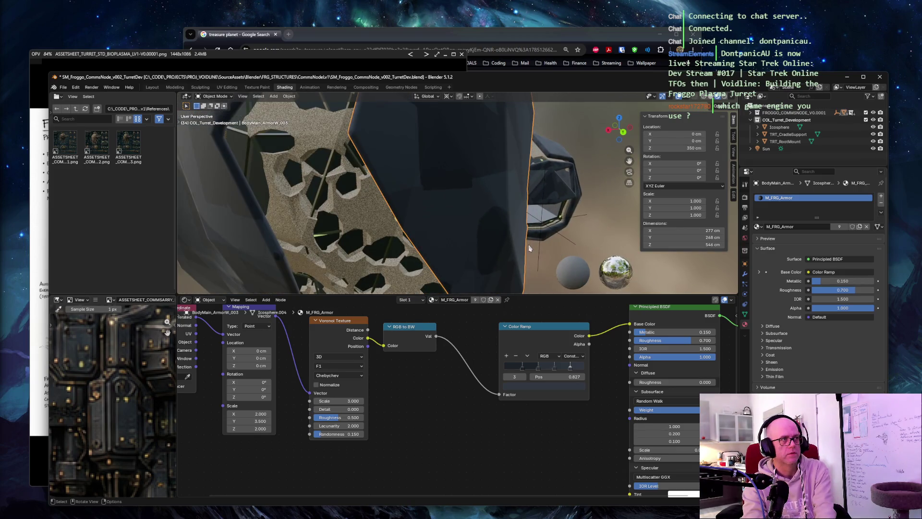
{"action": "scroll", "coordinate": [526, 194], "scroll_direction": "up", "scroll_amount": 1}
{"action": "left_click", "coordinate": [191, 177]}
{"action": "key", "text": "KP_Decimal"}
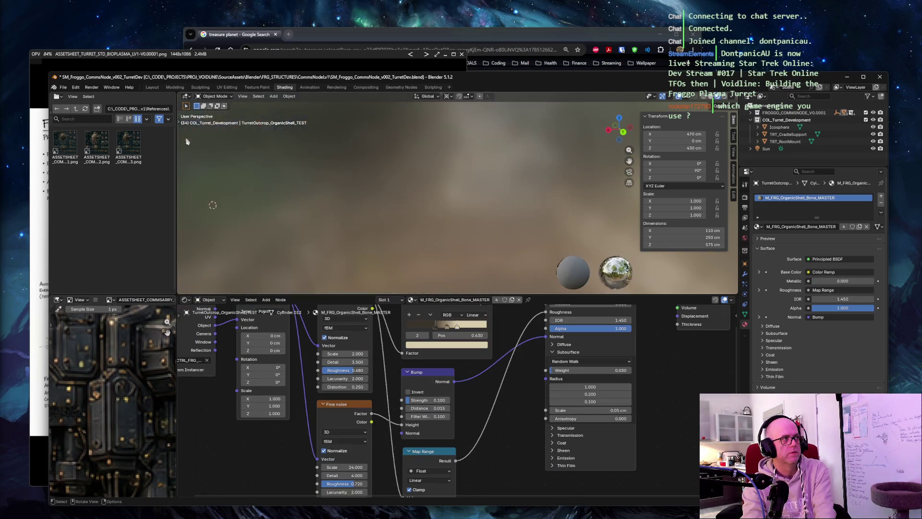
{"action": "scroll", "coordinate": [354, 186], "scroll_direction": "down", "scroll_amount": 5}
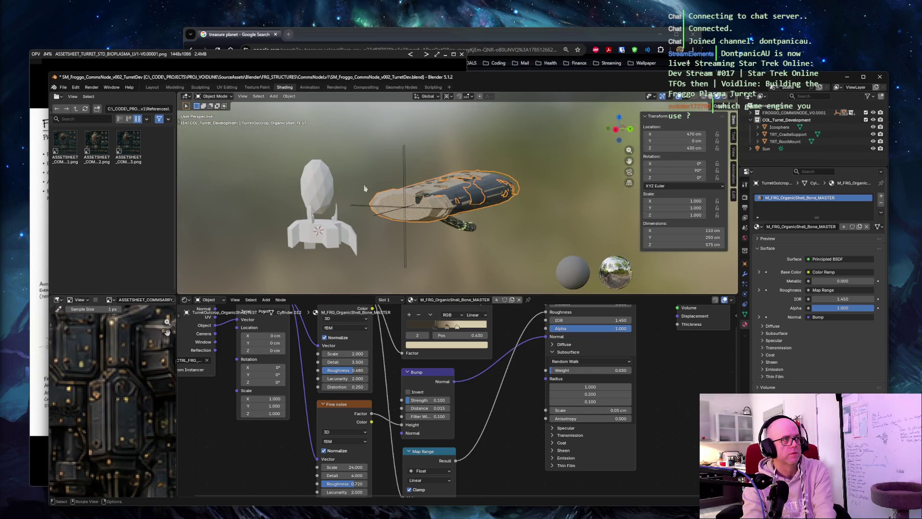
{"action": "left_click", "coordinate": [320, 186]}
{"action": "key", "text": "KP_Decimal"}
{"action": "middle_click_drag", "start_coordinate": [371, 187], "coordinate": [488, 175]}
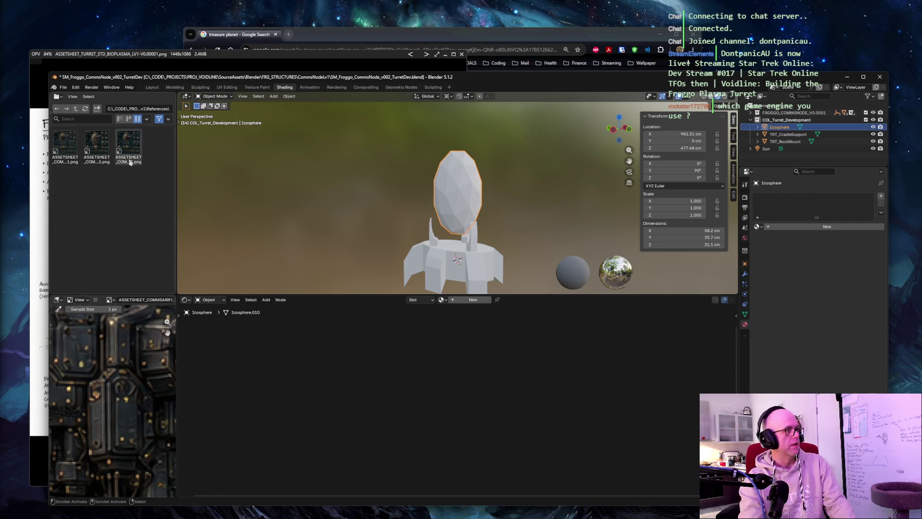
{"action": "scroll", "coordinate": [116, 387], "scroll_direction": "down", "scroll_amount": 5}
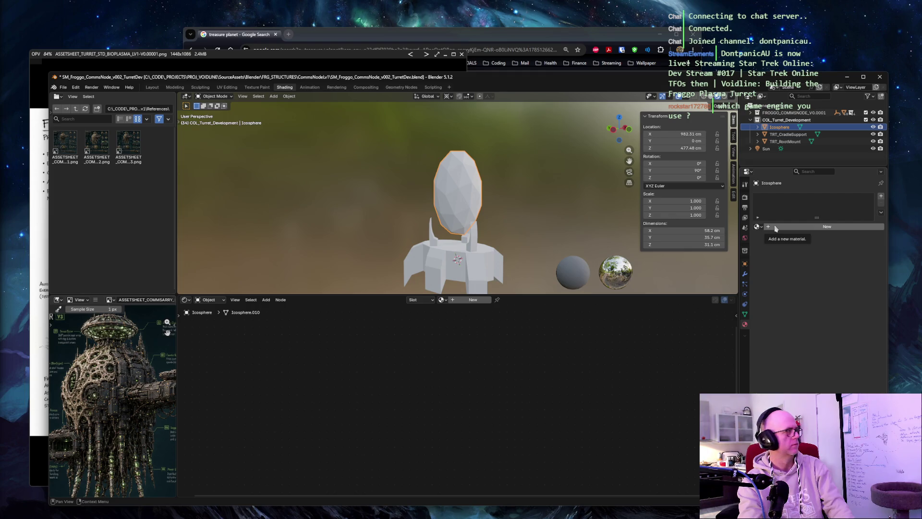
{"action": "right_click", "coordinate": [264, 344]}
{"action": "mouse_move", "coordinate": [216, 341]}
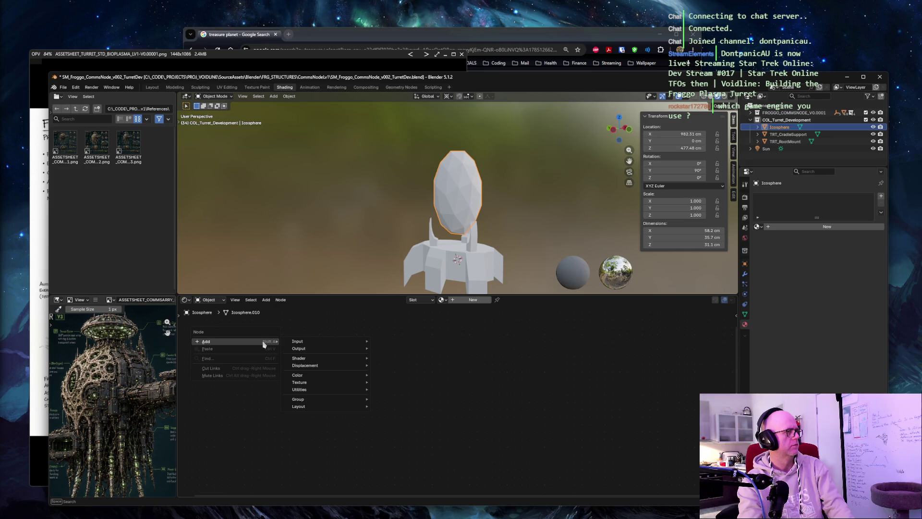
{"action": "left_click", "coordinate": [298, 330]}
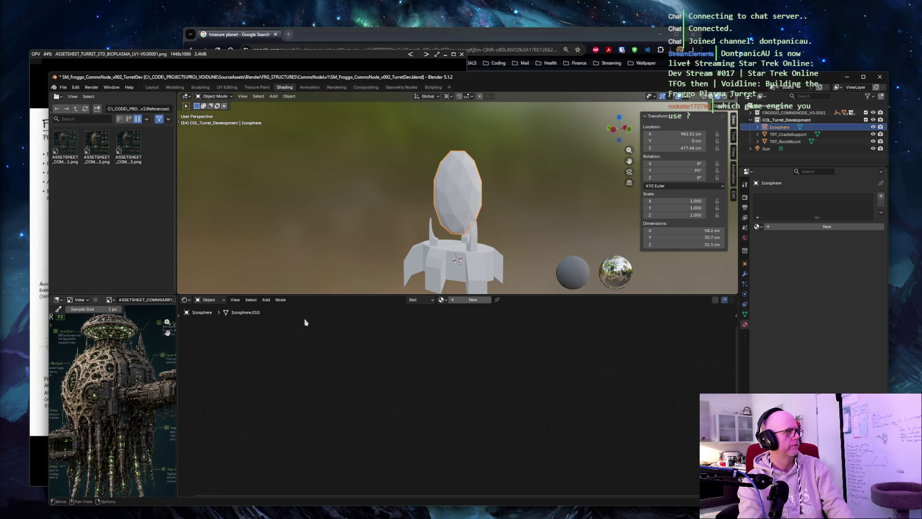
{"action": "left_click", "coordinate": [265, 300]}
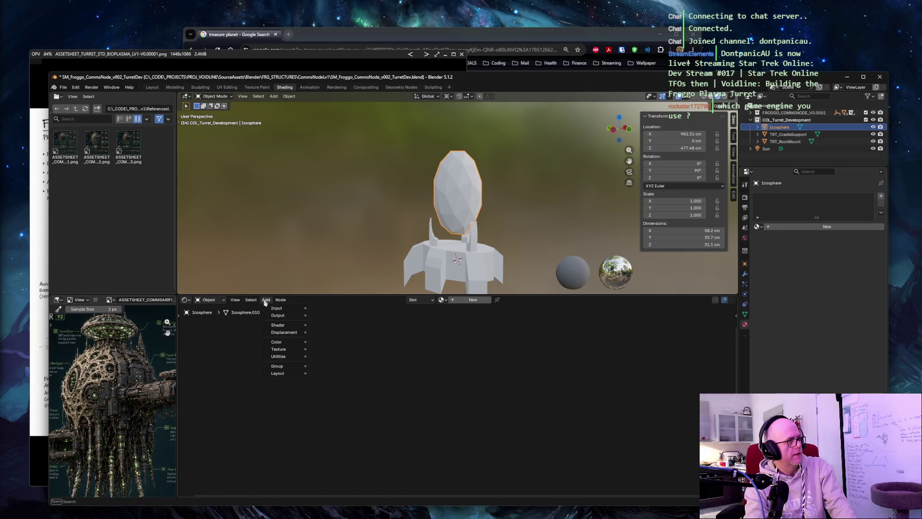
{"action": "left_click", "coordinate": [209, 342]}
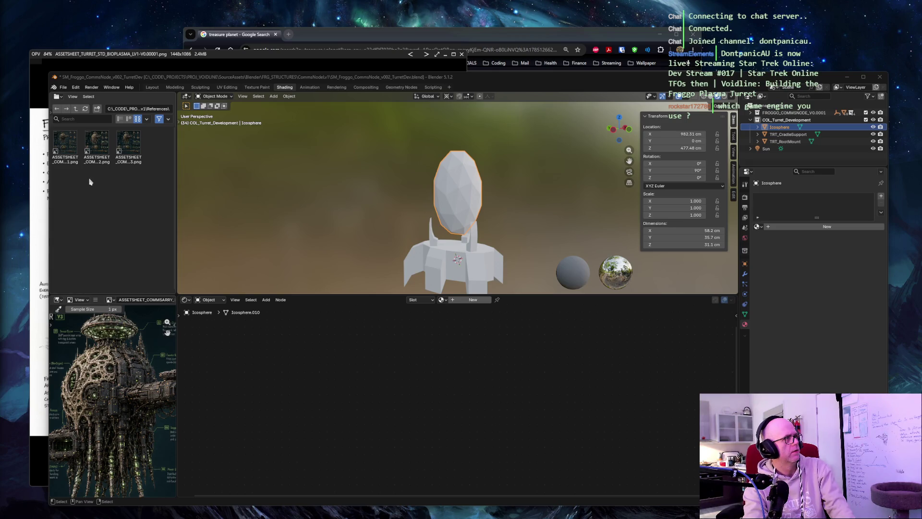
{"action": "left_click", "coordinate": [77, 110]}
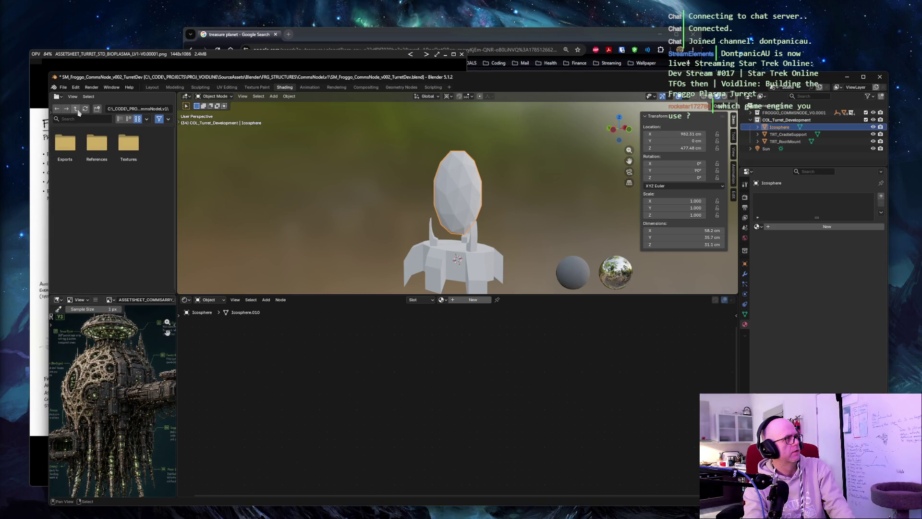
{"action": "double_click", "coordinate": [129, 144]}
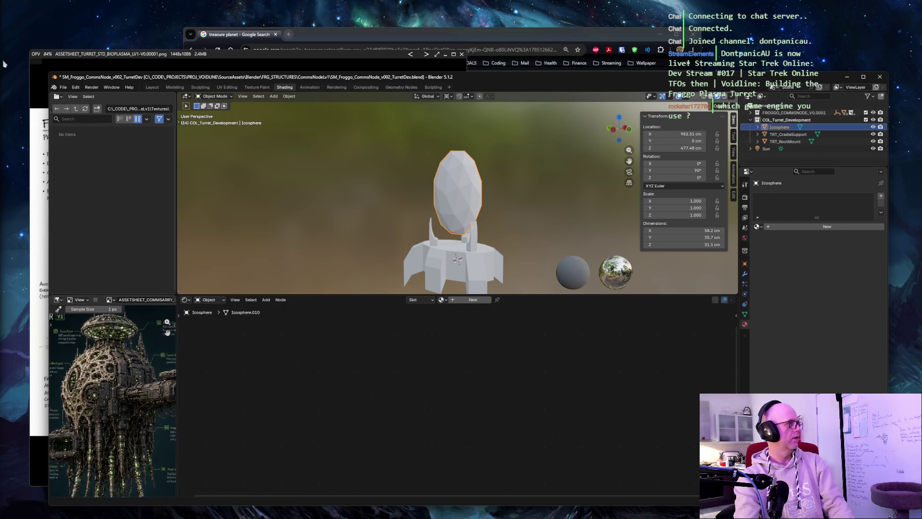
{"action": "right_click", "coordinate": [138, 152]}
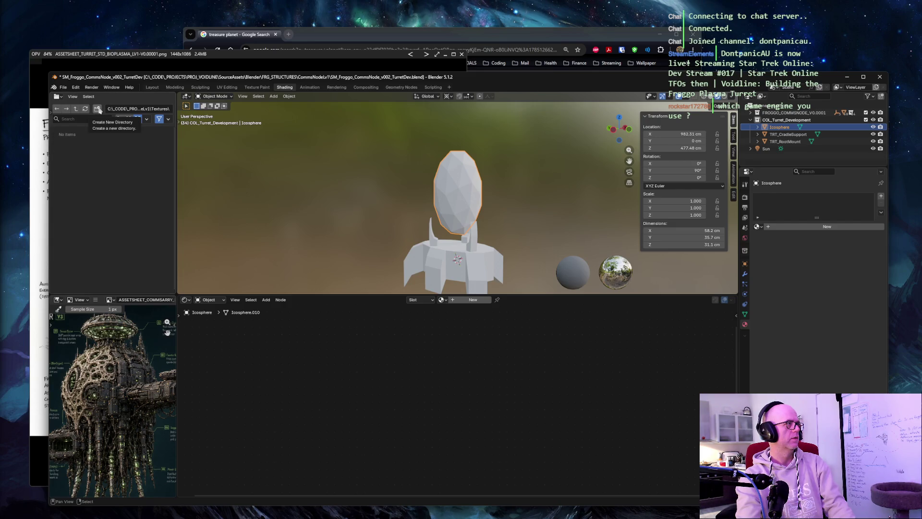
{"action": "left_click", "coordinate": [76, 108]}
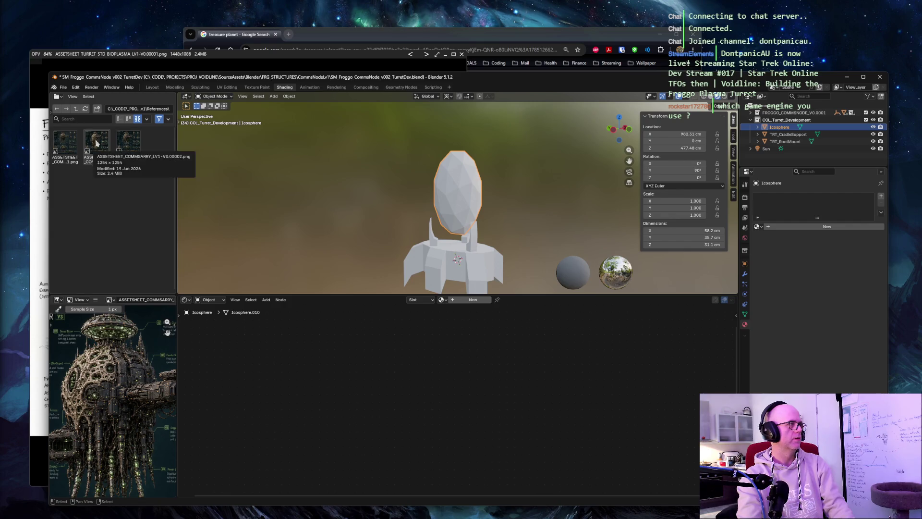
{"action": "left_click", "coordinate": [75, 108]}
{"action": "double_click", "coordinate": [66, 144]}
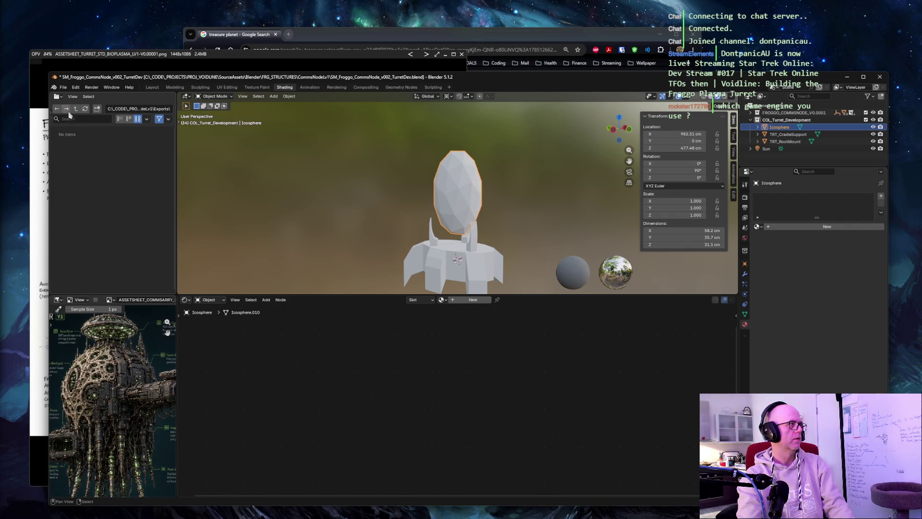
{"action": "left_click", "coordinate": [66, 108]}
{"action": "double_click", "coordinate": [67, 144]}
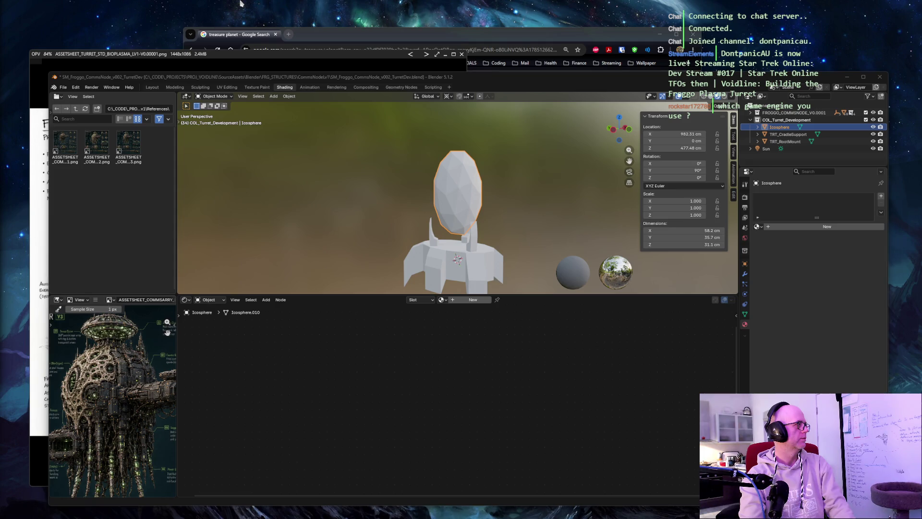
{"action": "left_click", "coordinate": [773, 227]}
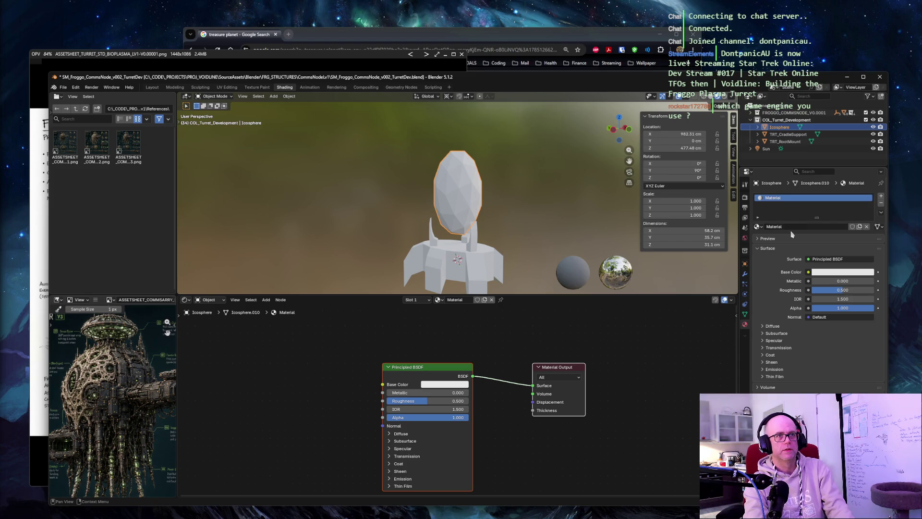
Rename the new material MAT_FroggoBone_Prototype
{"action": "double_click", "coordinate": [780, 198]}
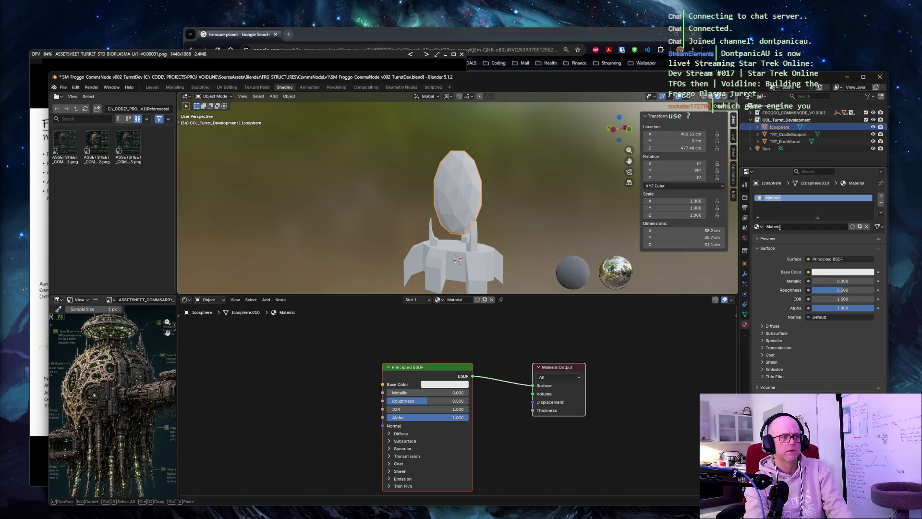
{"action": "type", "text": "MAT_FroggoBone_Prototype"}
{"action": "key", "text": "Return"}
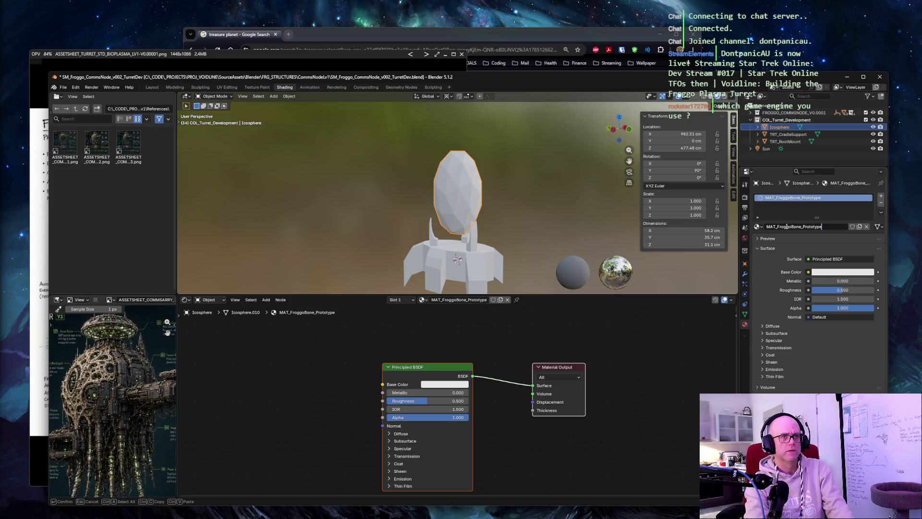
{"action": "left_click", "coordinate": [758, 226]}
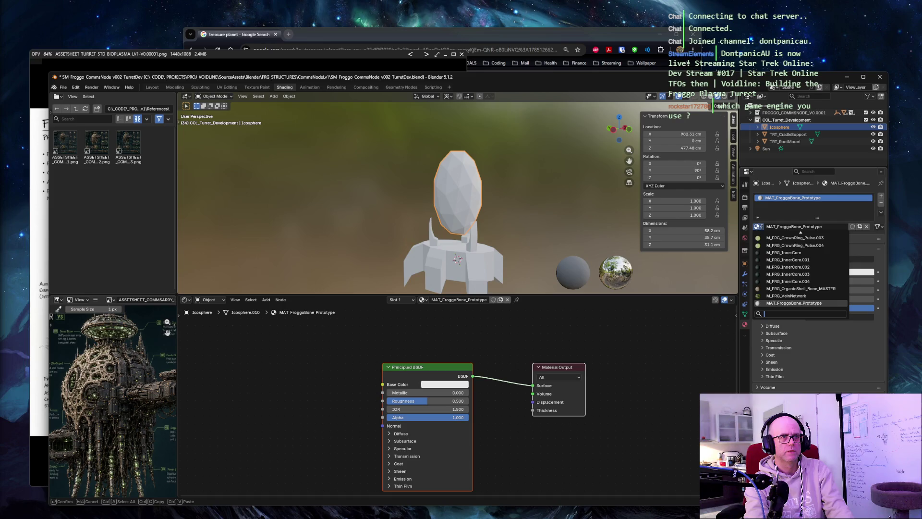
{"action": "key", "text": "Escape"}
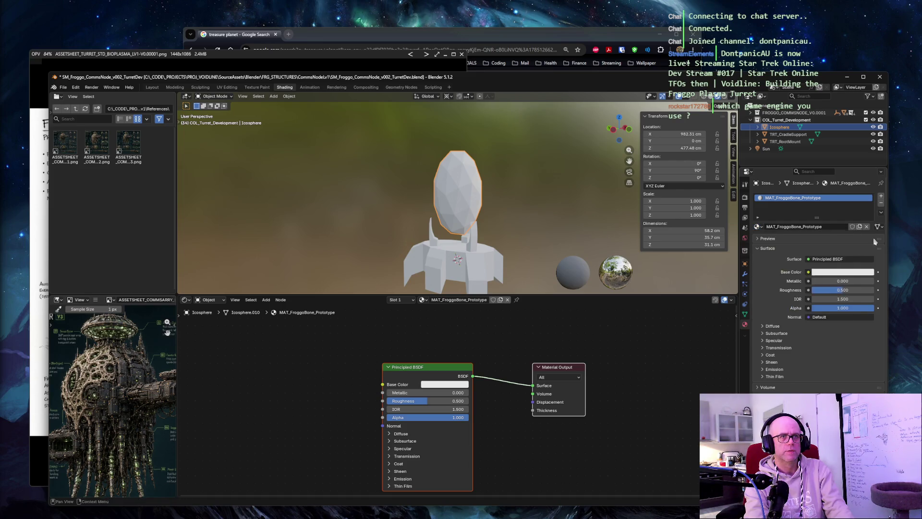
Move the Principled BSDF and Material Output nodes up and right, aligned together
{"action": "left_click", "coordinate": [427, 373]}
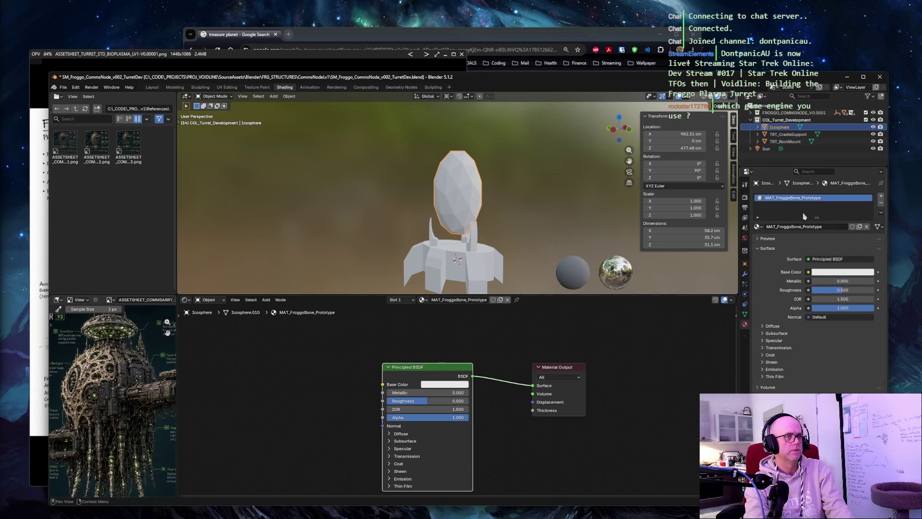
{"action": "left_click", "coordinate": [769, 202]}
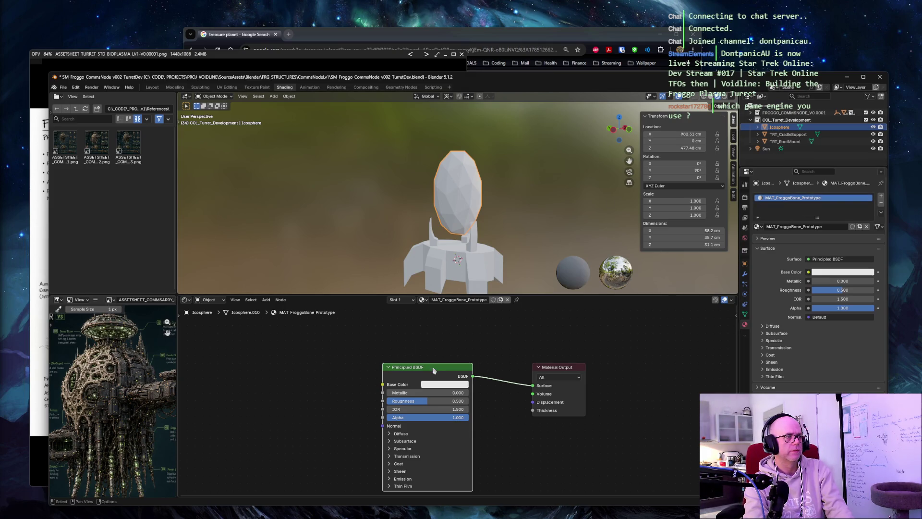
{"action": "left_click_drag", "start_coordinate": [567, 369], "coordinate": [692, 326]}
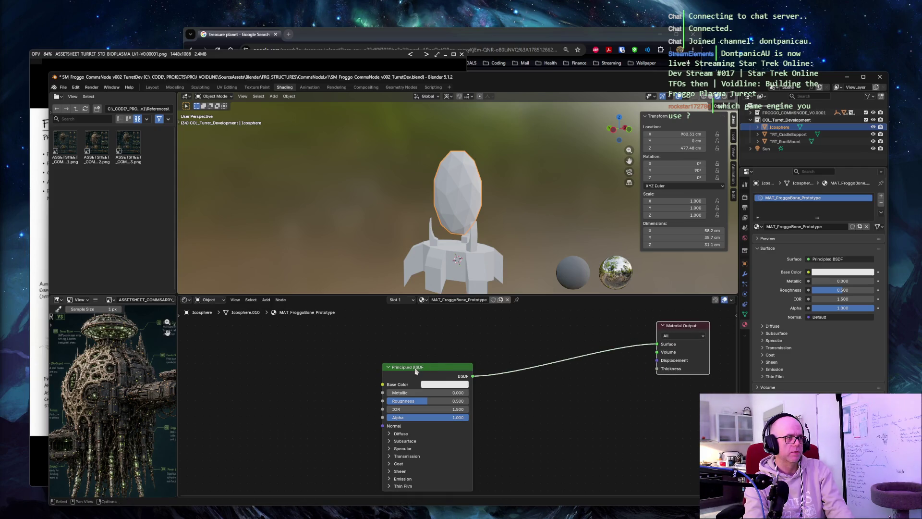
{"action": "left_click_drag", "start_coordinate": [416, 369], "coordinate": [570, 321]}
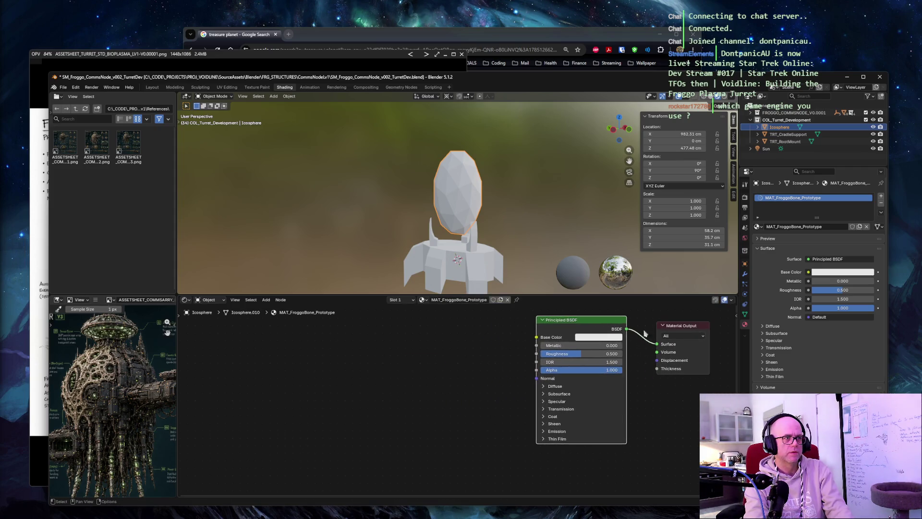
{"action": "left_click_drag", "start_coordinate": [674, 326], "coordinate": [683, 319]}
{"action": "left_click_drag", "start_coordinate": [577, 320], "coordinate": [577, 327]}
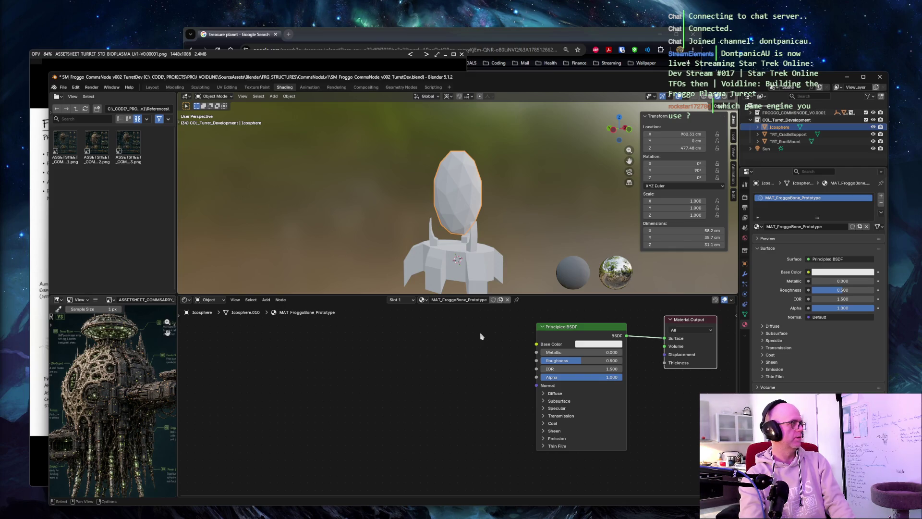
Switch to Material Preview shading and set the base colour to purple
{"action": "key", "text": "z"}
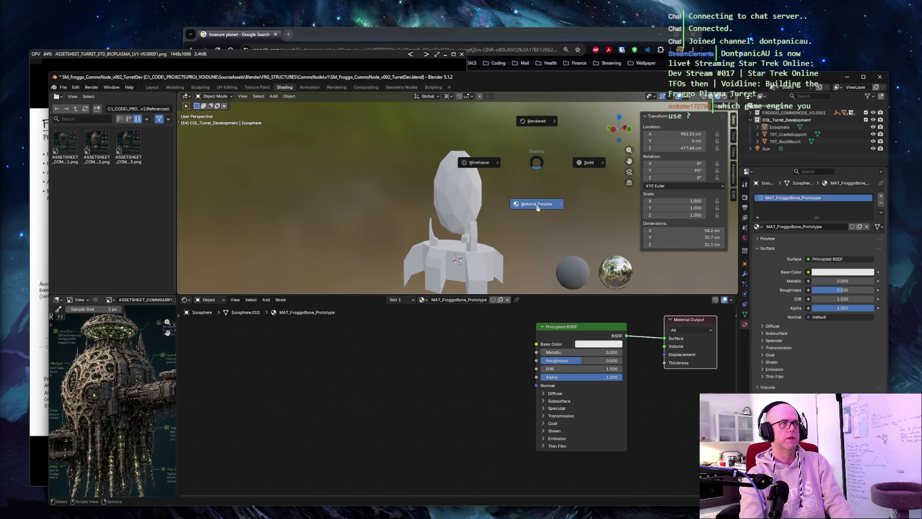
{"action": "left_click", "coordinate": [536, 204]}
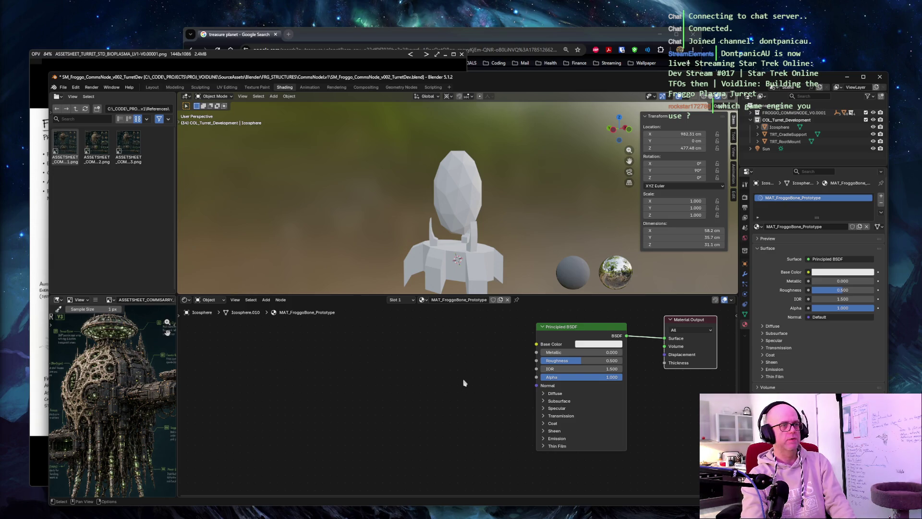
{"action": "left_click", "coordinate": [599, 344]}
{"action": "mouse_move", "coordinate": [609, 244]}
{"action": "left_mouse_down"}
{"action": "mouse_move", "coordinate": [618, 249]}
{"action": "mouse_move", "coordinate": [644, 216]}
{"action": "left_mouse_up"}
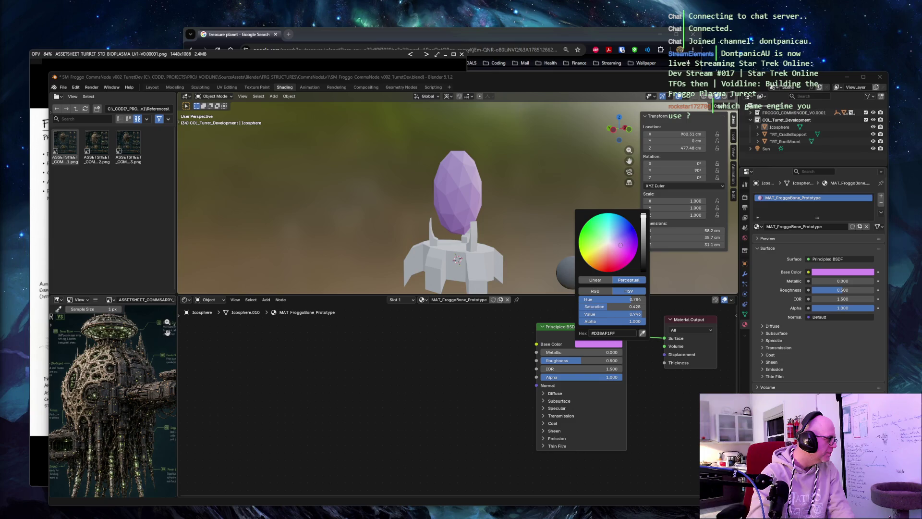
Set the base colour to cream hex E4DCCCFF
{"action": "left_click", "coordinate": [597, 344]}
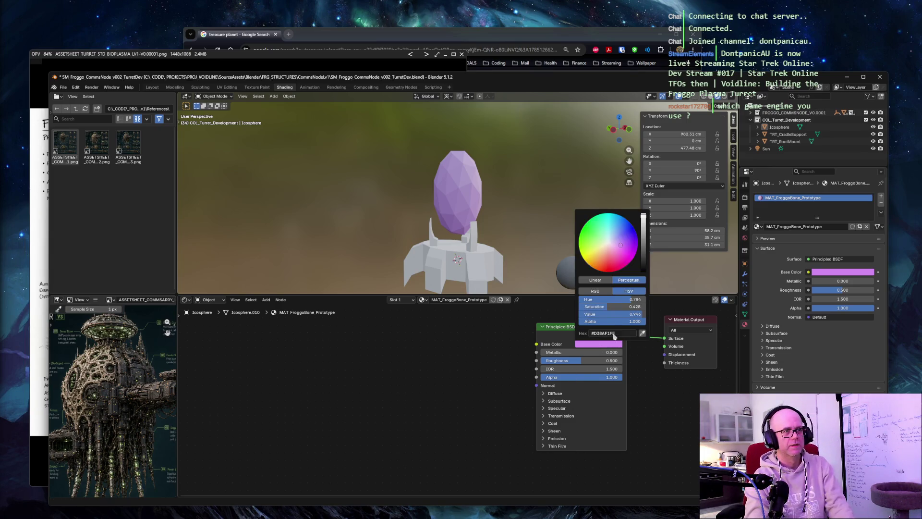
{"action": "type", "text": "E8E4C9FF"}
{"action": "key", "text": "Return"}
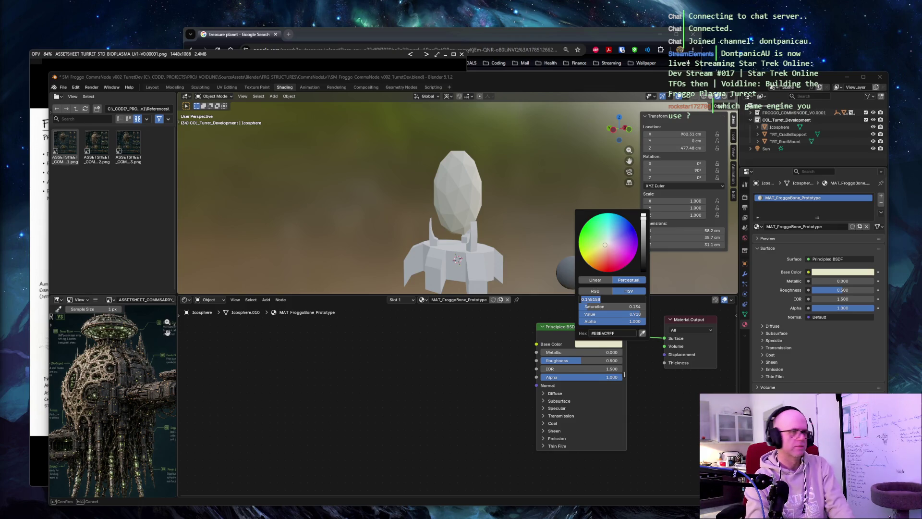
{"action": "double_click", "coordinate": [604, 333]}
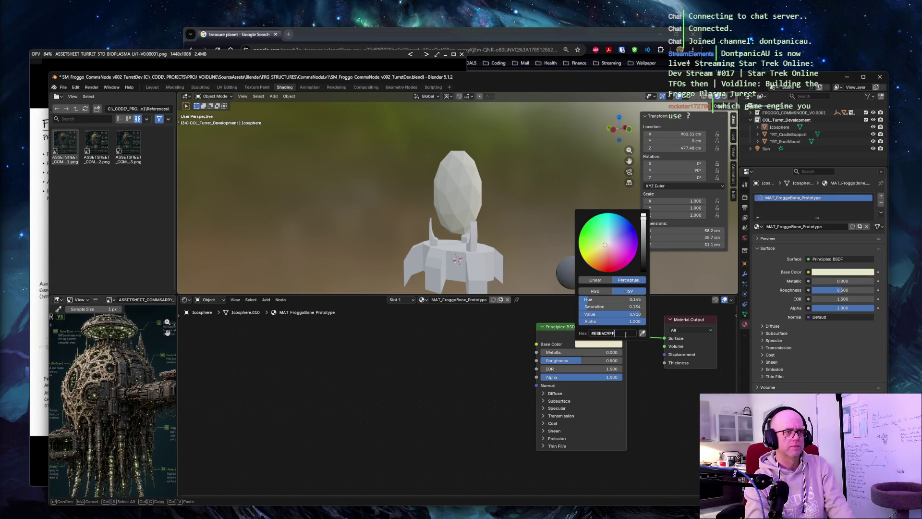
{"action": "type", "text": "#E4DCCC"}
{"action": "key", "text": "Return"}
Review the hex and hue fields, leaving them unchanged
{"action": "double_click", "coordinate": [608, 299]}
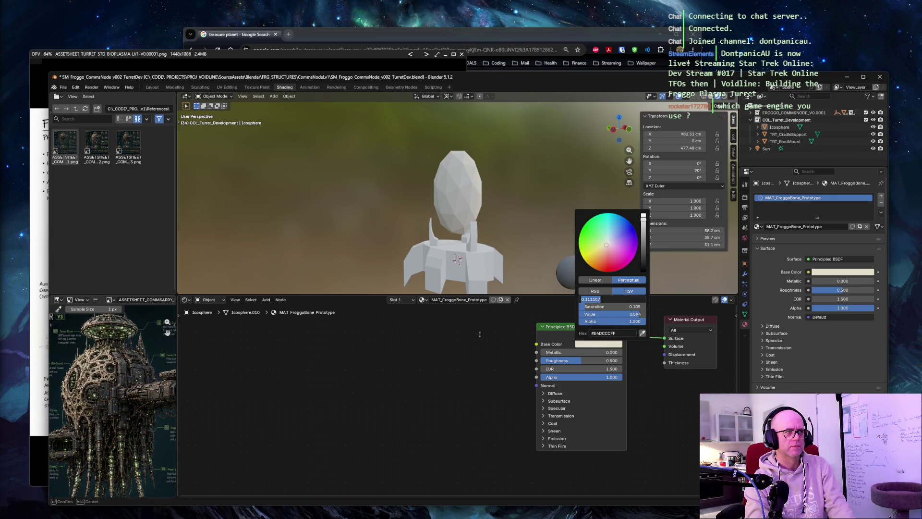
{"action": "key", "text": "Return"}
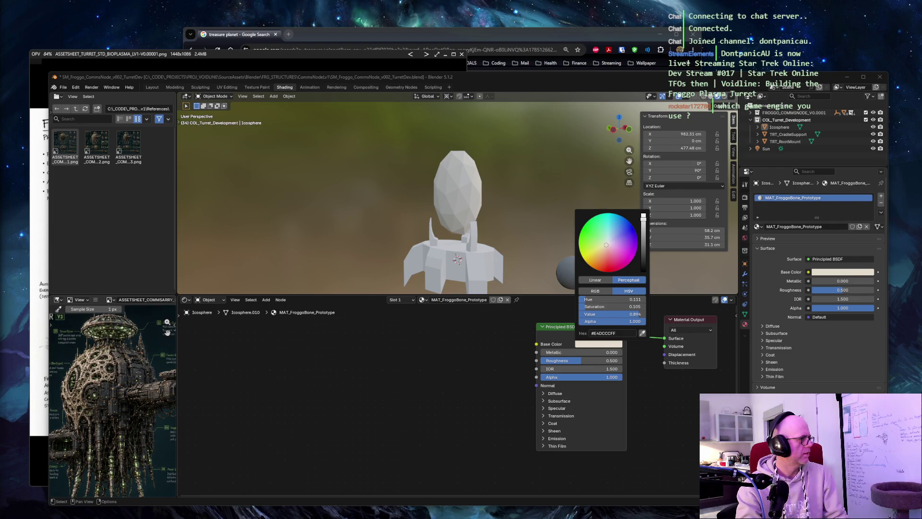
{"action": "left_click", "coordinate": [604, 333]}
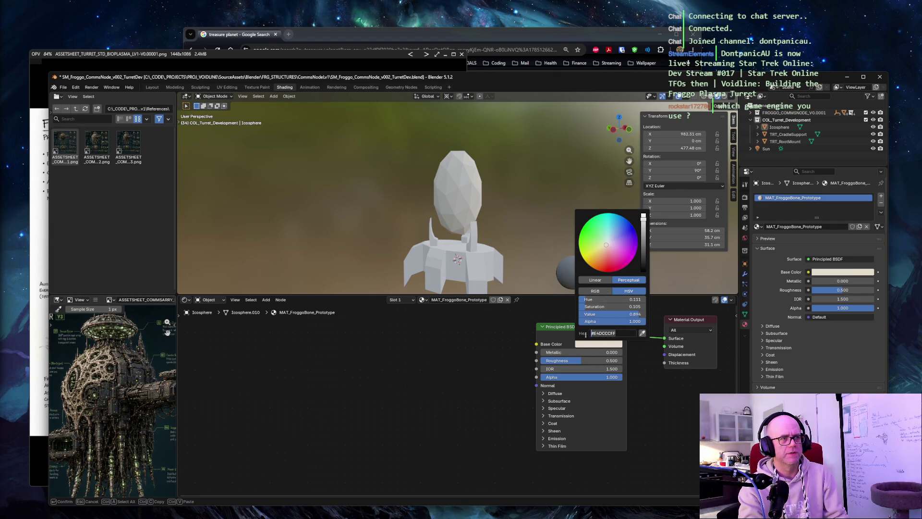
{"action": "key", "text": "Tab"}
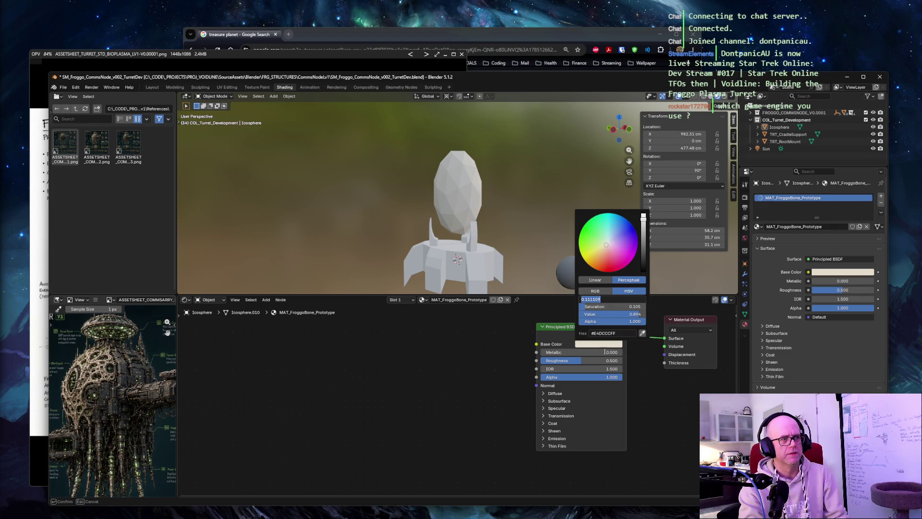
{"action": "key", "text": "Return"}
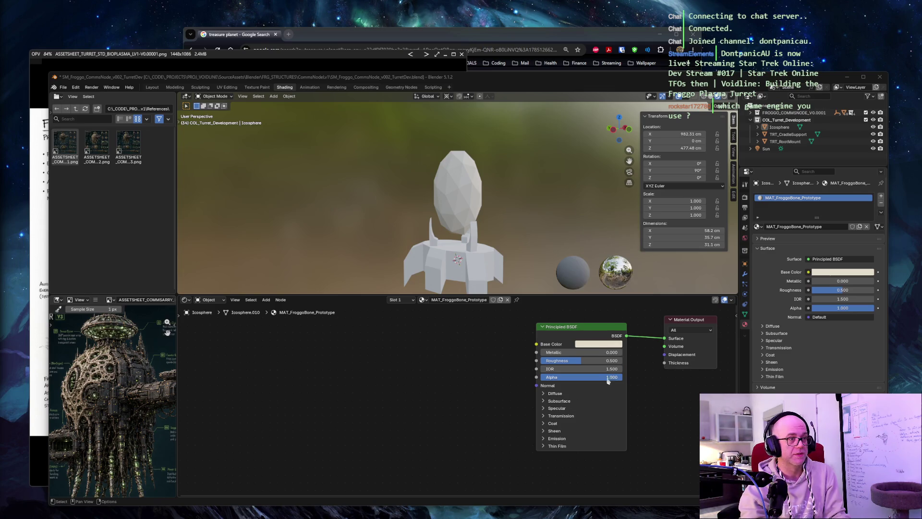
Set Roughness to 0.65, keeping IOR at 1.500
{"action": "double_click", "coordinate": [599, 361]}
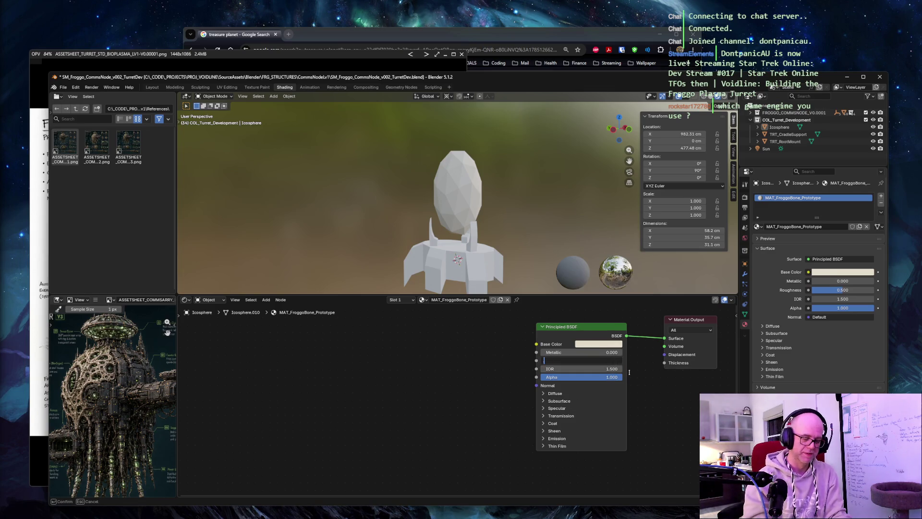
{"action": "type", "text": ".65"}
{"action": "key", "text": "Return"}
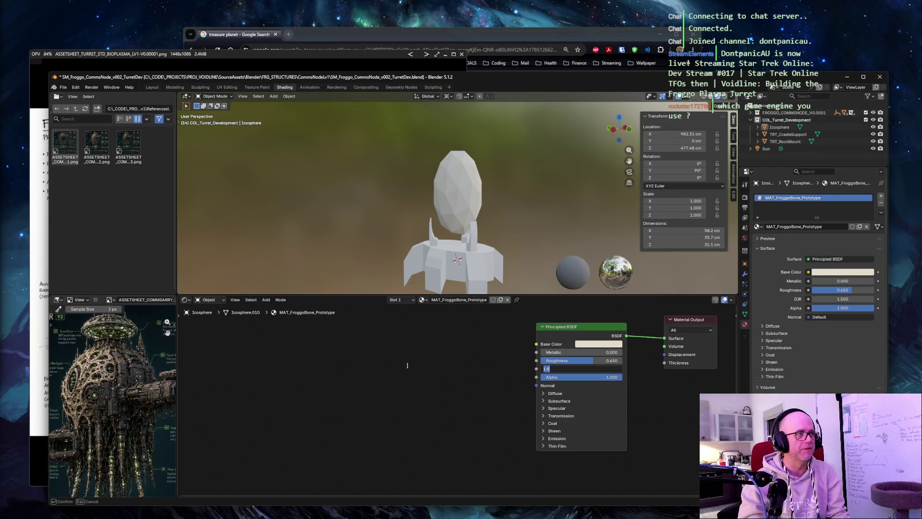
{"action": "key", "text": "Return"}
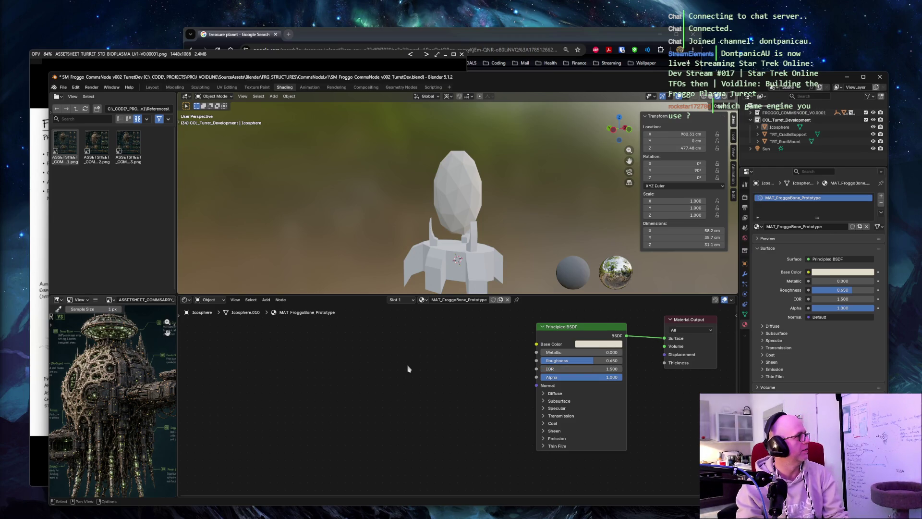
{"action": "key", "text": "shift+a"}
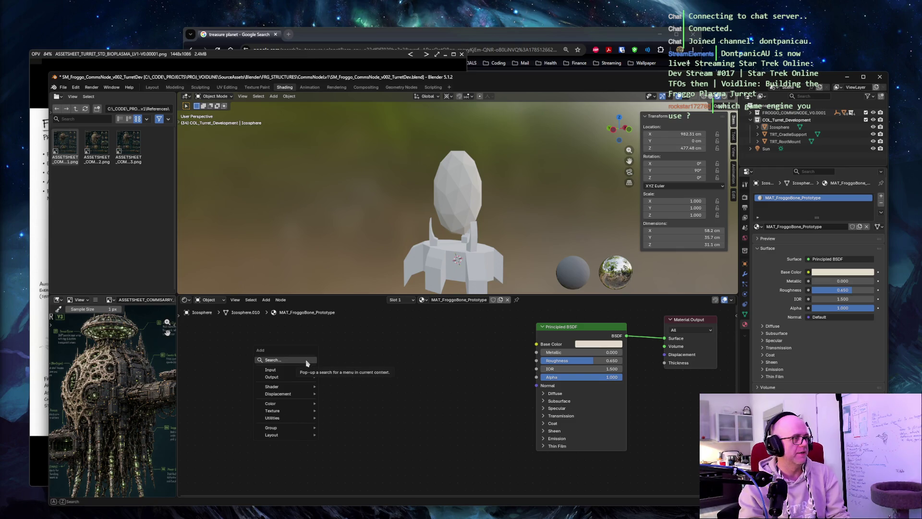
Add a Texture Coordinate node and place it to the left of the material nodes
{"action": "left_click", "coordinate": [307, 360]}
{"action": "type", "text": "tex"}
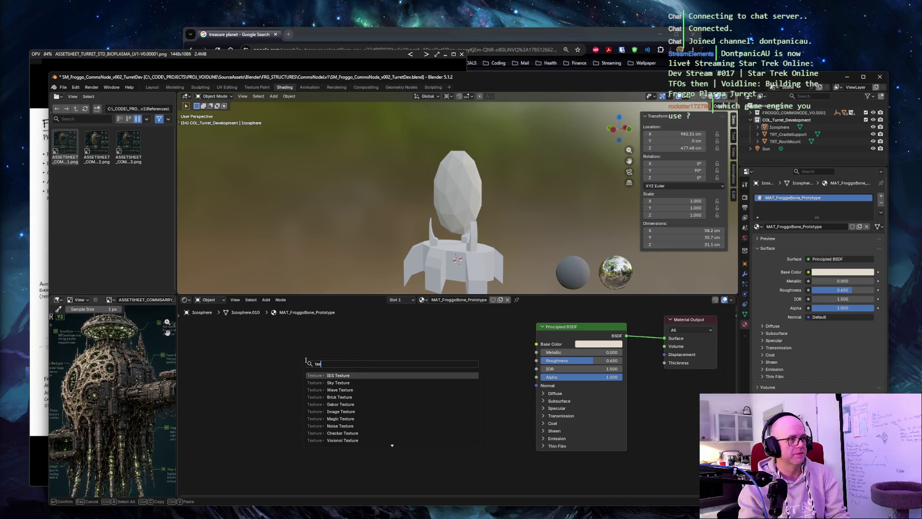
{"action": "type", "text": "ture code"}
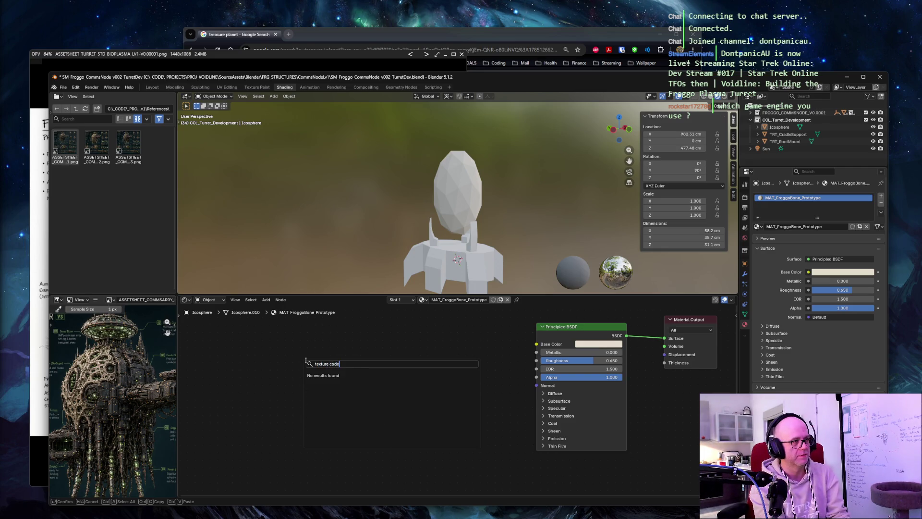
{"action": "key", "text": "BackSpace"}
{"action": "key", "text": "BackSpace"}
{"action": "type", "text": "ordinate"}
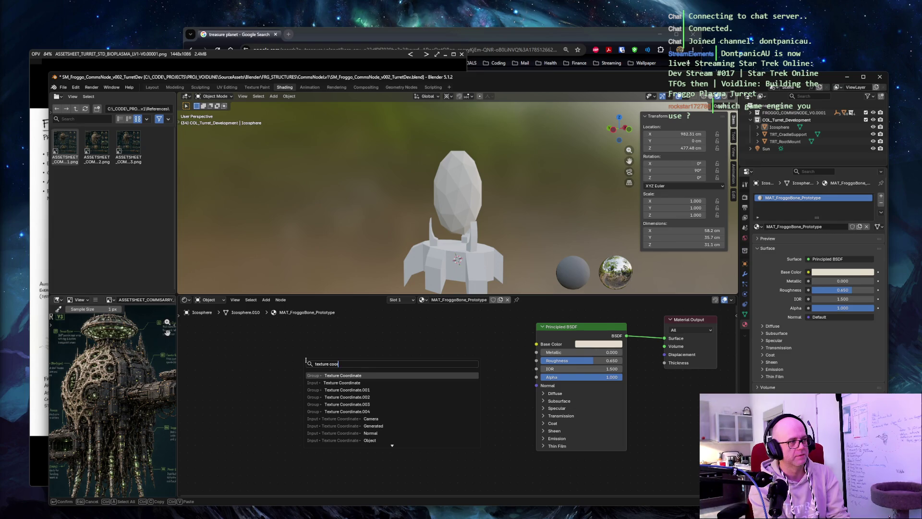
{"action": "left_click", "coordinate": [342, 382]}
{"action": "left_click", "coordinate": [193, 338]}
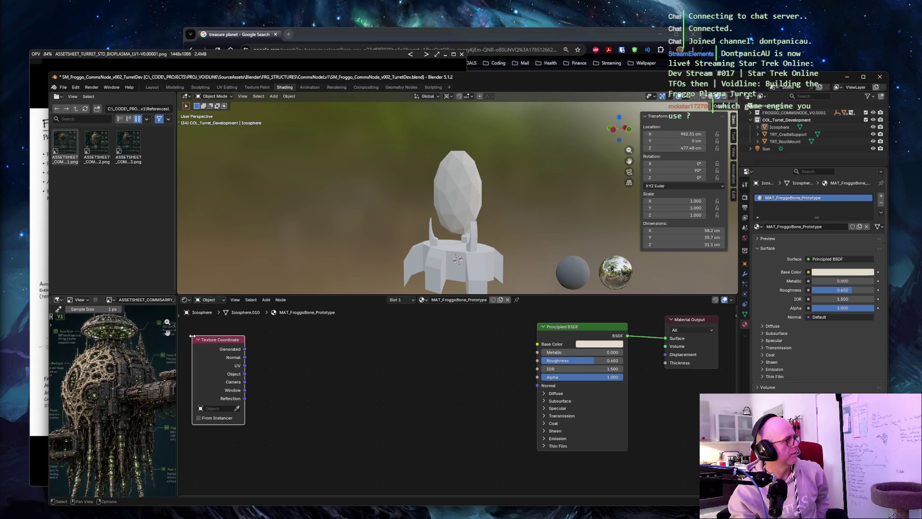
{"action": "left_click", "coordinate": [340, 372]}
Add a Voronoi Texture node with its Vector input fed by Texture Coordinate Generated
{"action": "key", "text": "shift+a"}
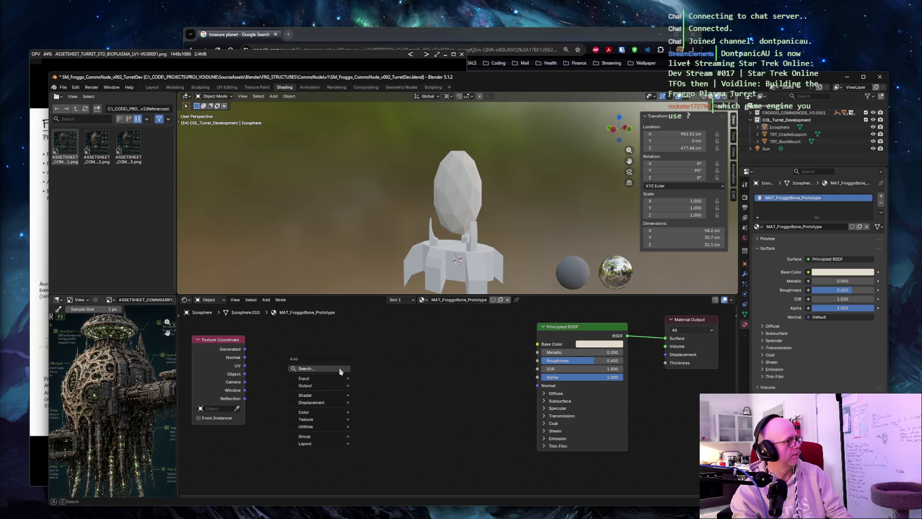
{"action": "left_click", "coordinate": [317, 369]}
{"action": "type", "text": "voro"}
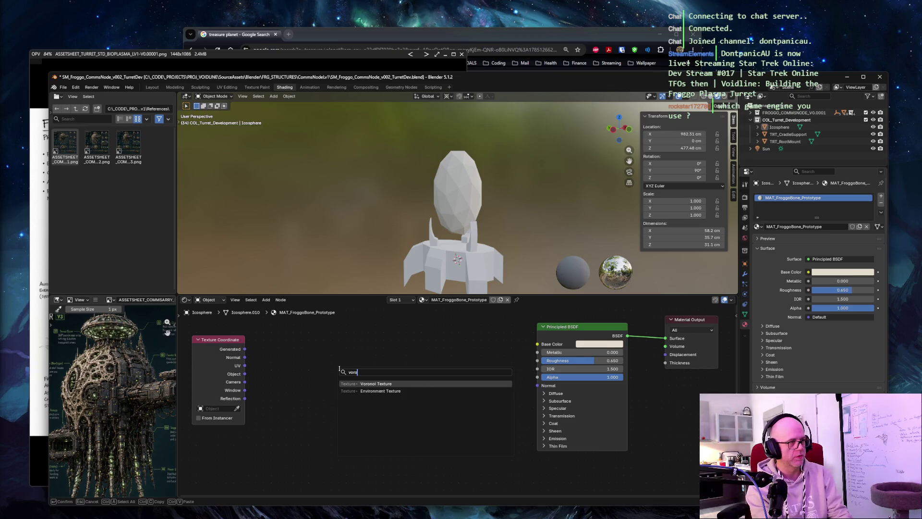
{"action": "key", "text": "Return"}
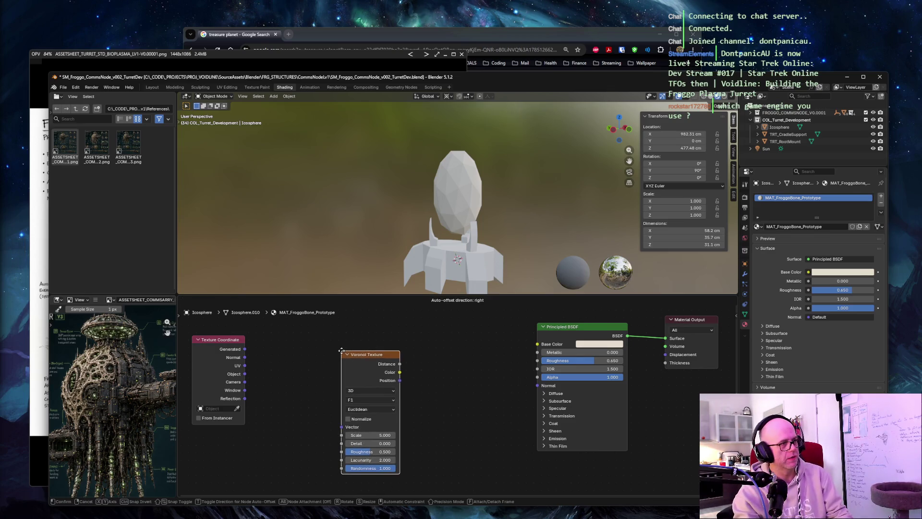
{"action": "left_click", "coordinate": [343, 353]}
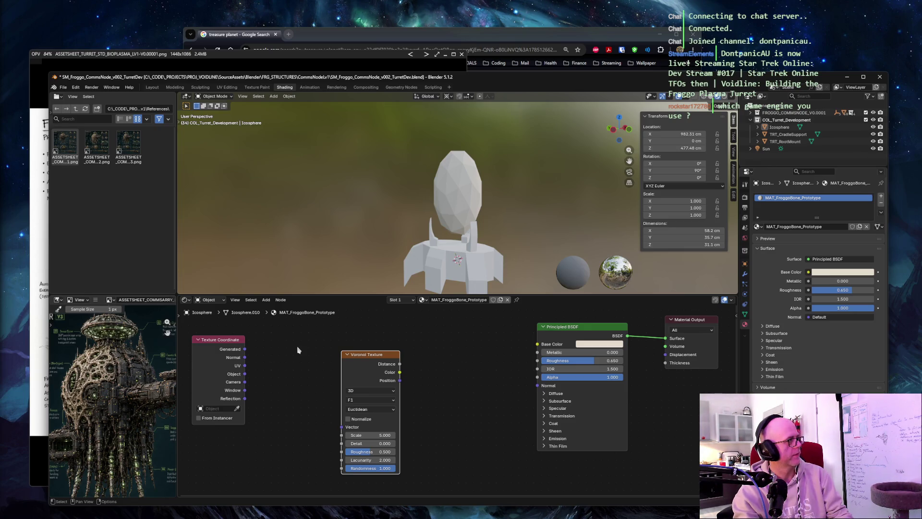
{"action": "mouse_move", "coordinate": [246, 349]}
{"action": "left_mouse_down"}
{"action": "mouse_move", "coordinate": [291, 372]}
{"action": "mouse_move", "coordinate": [344, 427]}
{"action": "left_mouse_up"}
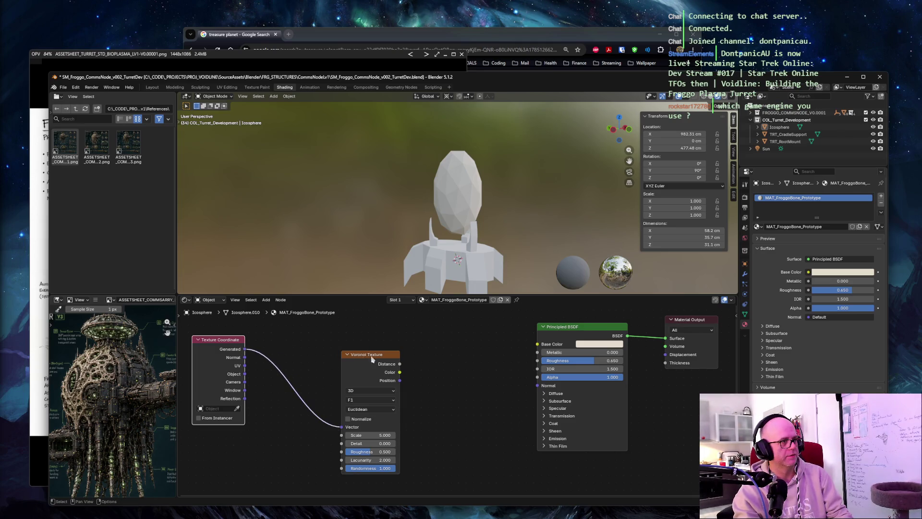
{"action": "left_click_drag", "start_coordinate": [372, 360], "coordinate": [372, 337]}
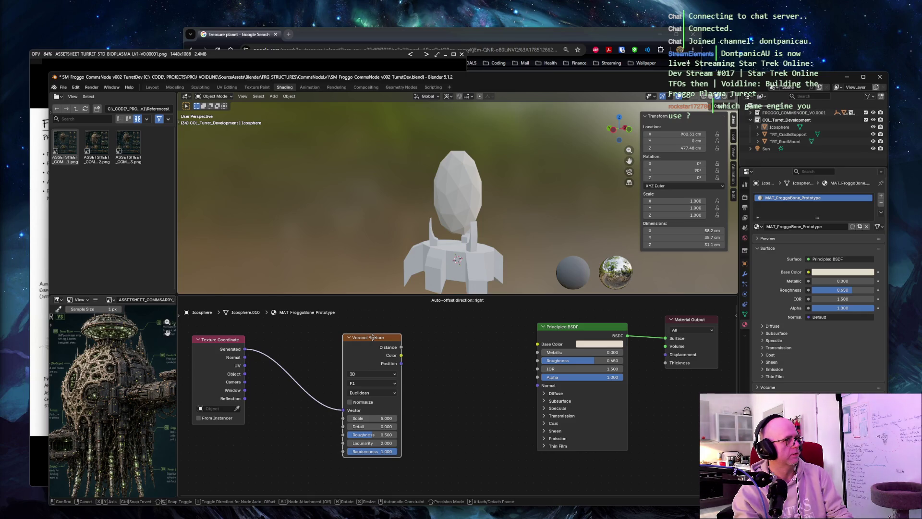
{"action": "left_click_drag", "start_coordinate": [373, 337], "coordinate": [373, 337]}
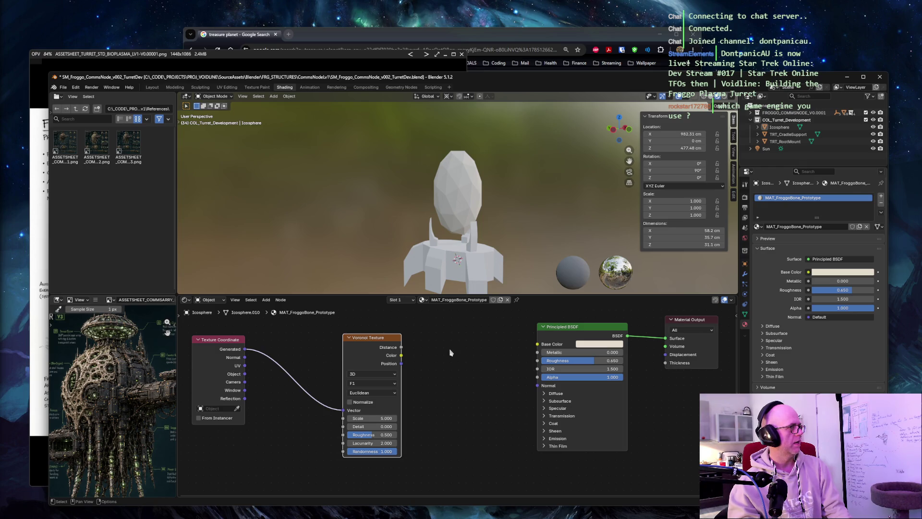
{"action": "key", "text": "shift+a"}
Add a Color Ramp node between the Voronoi Texture and the Principled BSDF
{"action": "left_click", "coordinate": [426, 337]}
{"action": "type", "text": "colour ramp"}
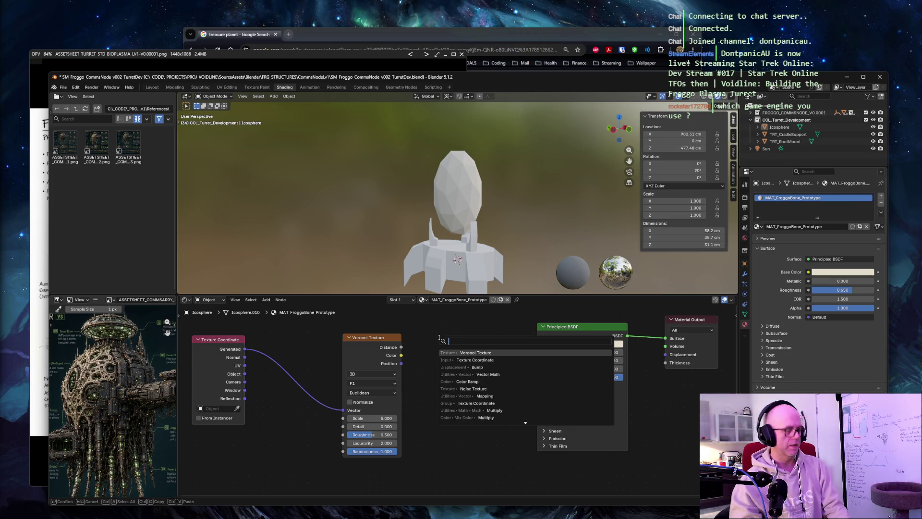
{"action": "key", "text": "Return"}
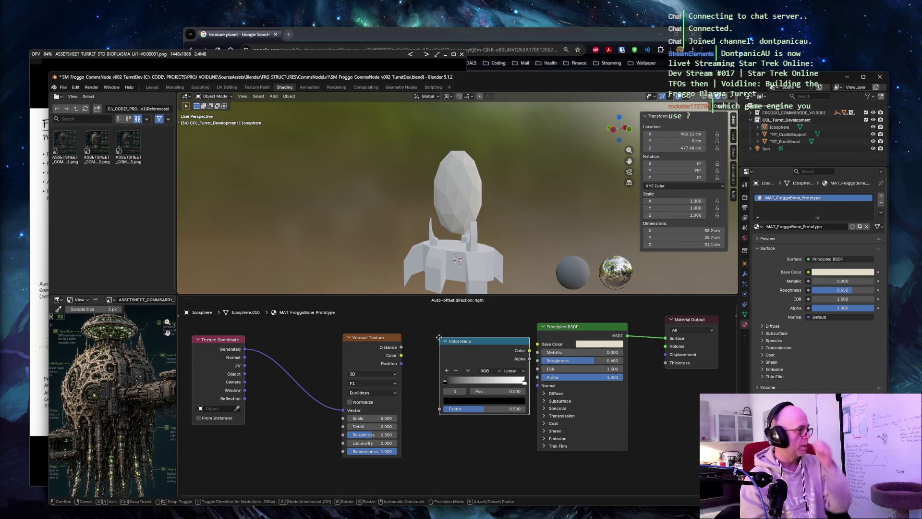
{"action": "left_click", "coordinate": [462, 361]}
{"action": "left_click_drag", "start_coordinate": [388, 339], "coordinate": [318, 338]}
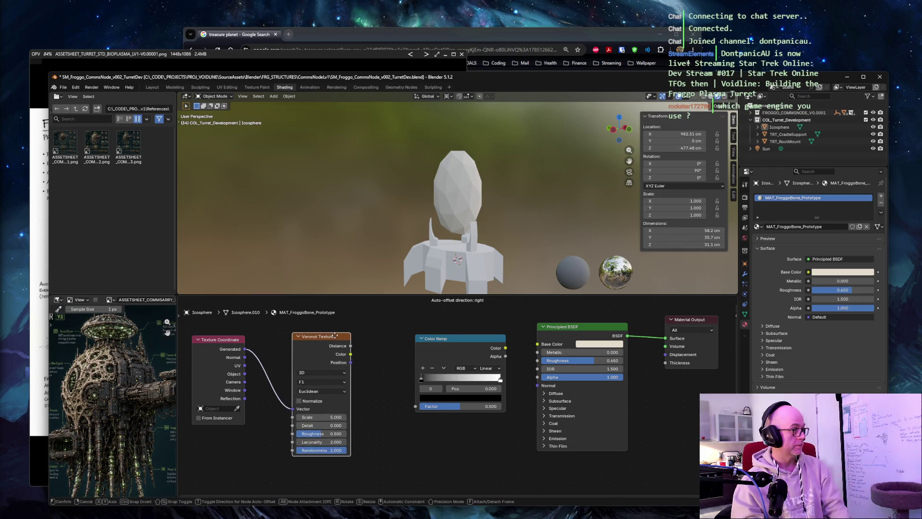
{"action": "left_click_drag", "start_coordinate": [435, 339], "coordinate": [385, 337]}
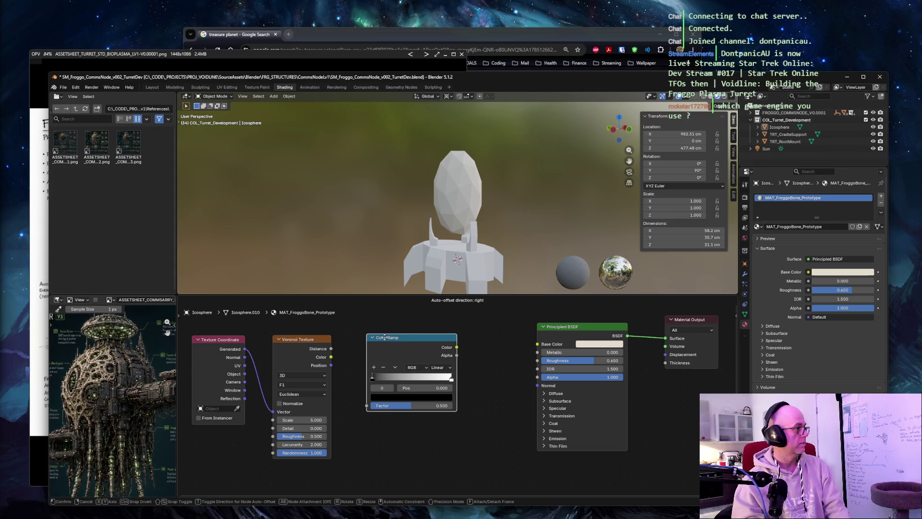
{"action": "left_click_drag", "start_coordinate": [384, 337], "coordinate": [385, 338]}
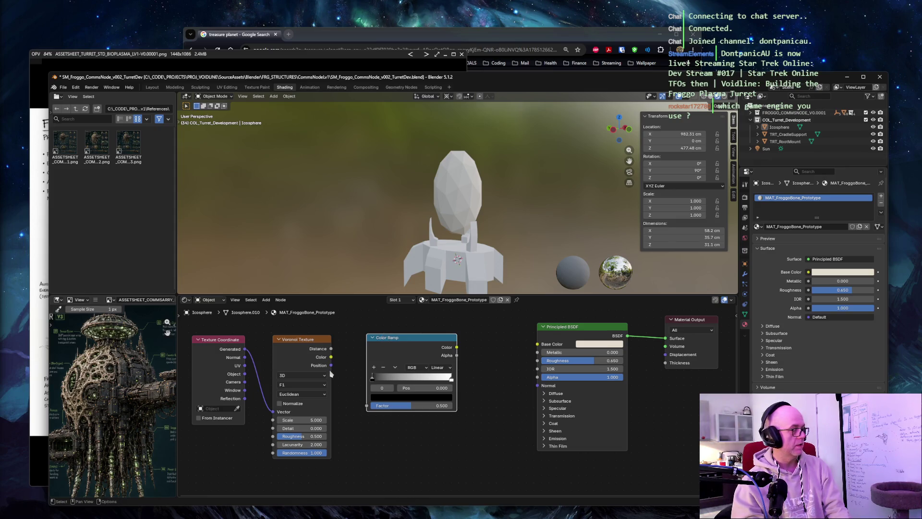
Feed Voronoi Distance into the Color Ramp Factor and slide its stop to 0.380
{"action": "left_click_drag", "start_coordinate": [360, 389], "coordinate": [367, 406]}
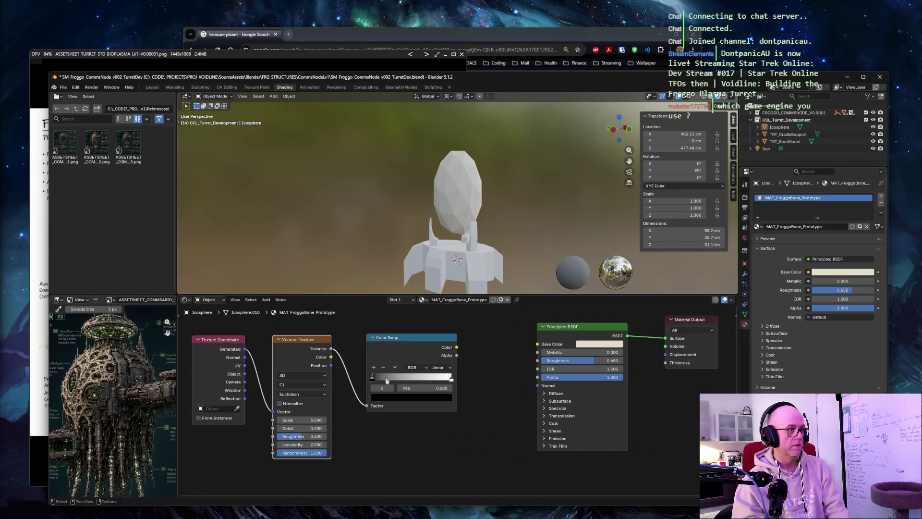
{"action": "left_click_drag", "start_coordinate": [393, 338], "coordinate": [412, 385]}
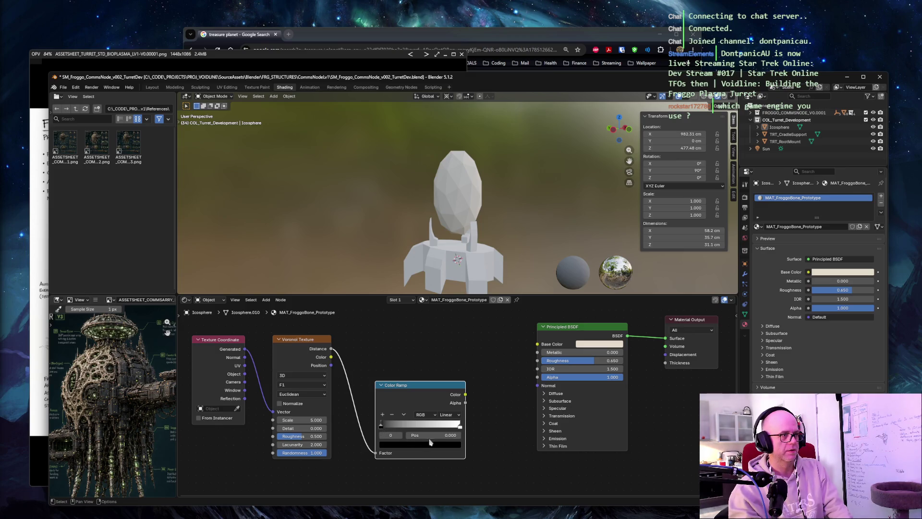
{"action": "mouse_move", "coordinate": [430, 435]}
{"action": "left_mouse_down"}
{"action": "mouse_move", "coordinate": [437, 436]}
{"action": "mouse_move", "coordinate": [409, 426]}
{"action": "left_mouse_up"}
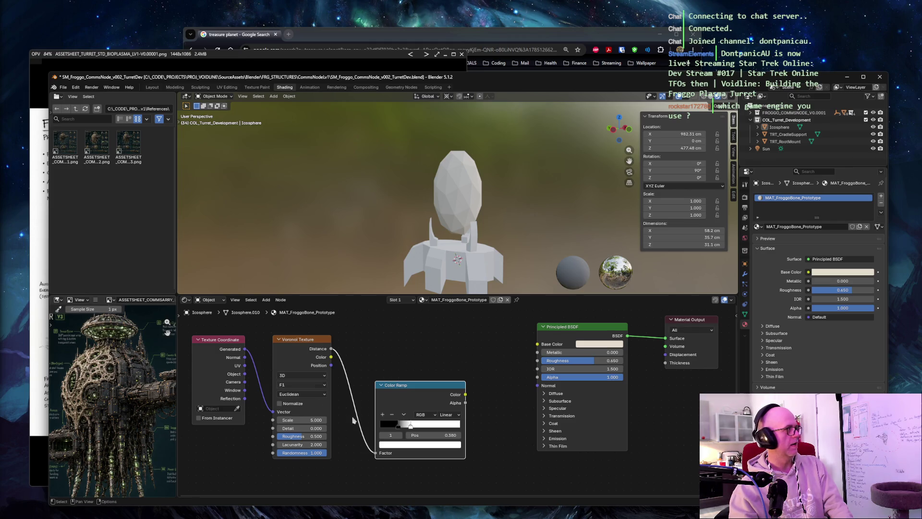
Spread the Principled BSDF and Material Output nodes further right
{"action": "left_click", "coordinate": [488, 374]}
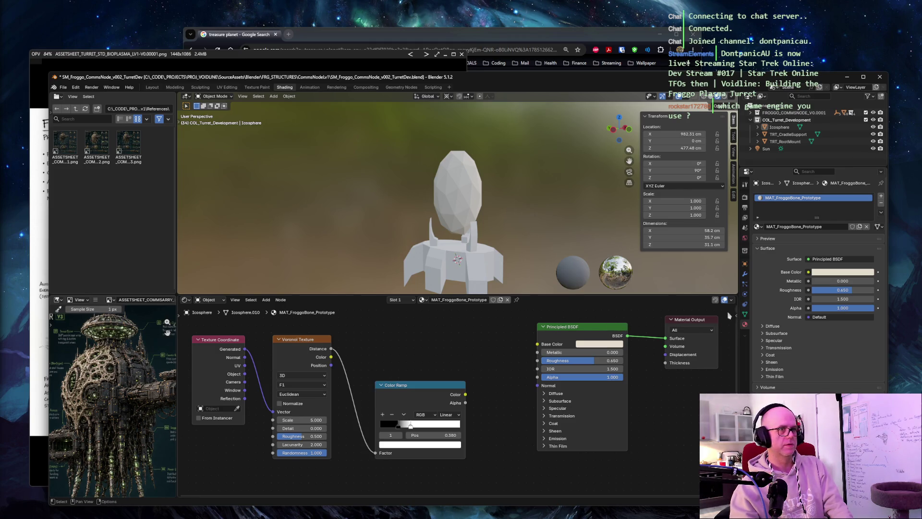
{"action": "left_click_drag", "start_coordinate": [728, 318], "coordinate": [739, 326]}
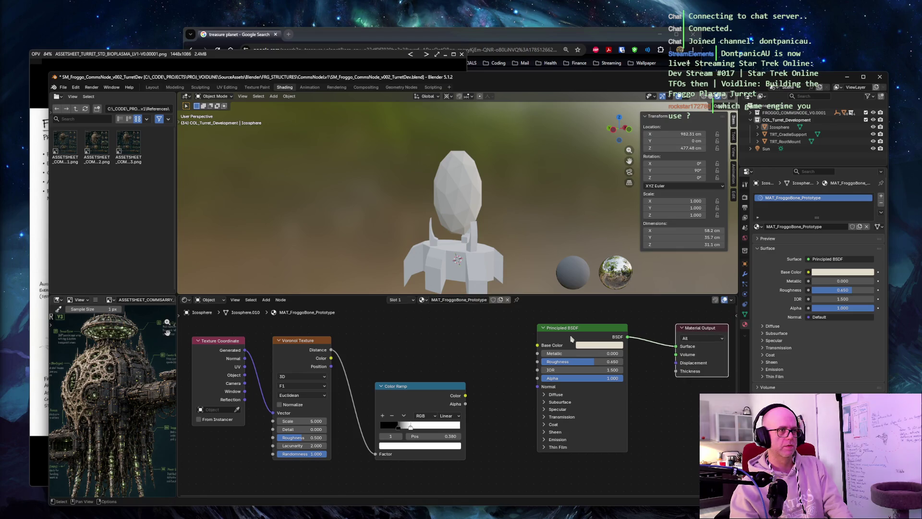
{"action": "left_click_drag", "start_coordinate": [571, 332], "coordinate": [598, 333]}
{"action": "key", "text": "shift+a"}
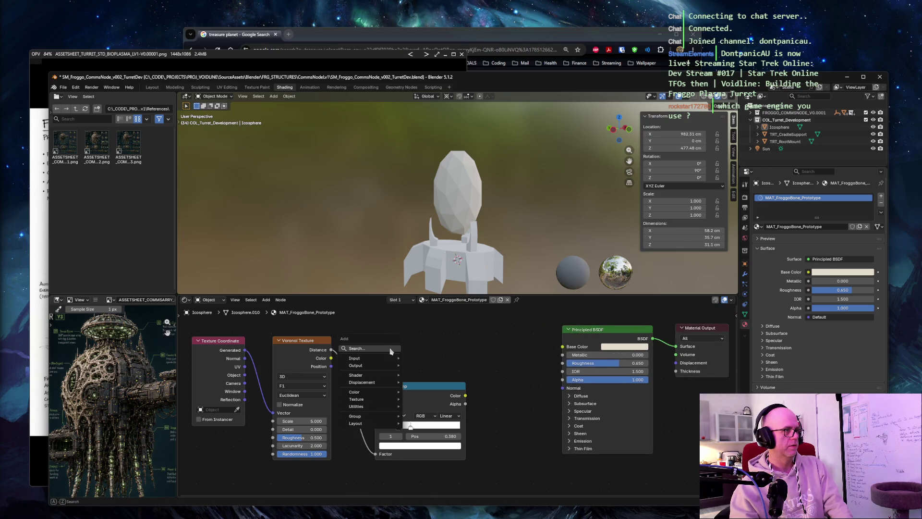
Add a Bump node beside the Principled BSDF with Strength 0.2 and Distance 0.08
{"action": "left_click", "coordinate": [392, 351]}
{"action": "type", "text": "bump"}
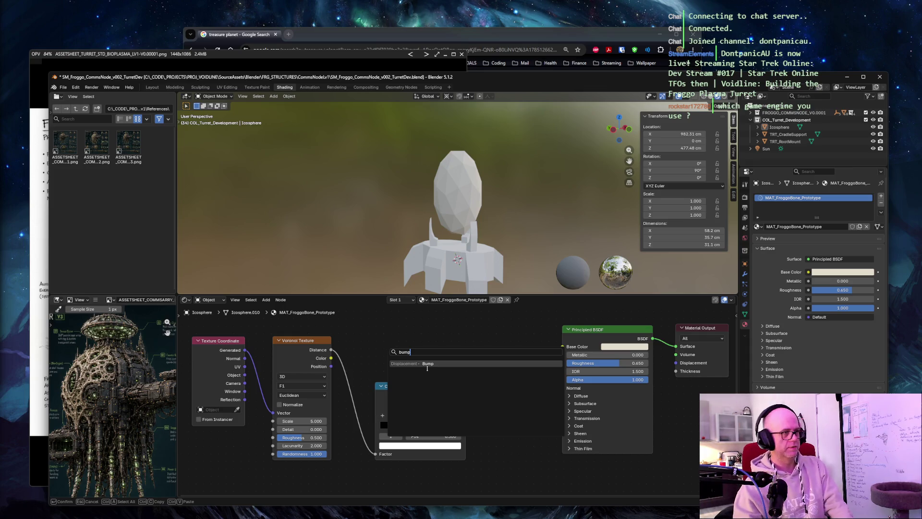
{"action": "left_click", "coordinate": [427, 364]}
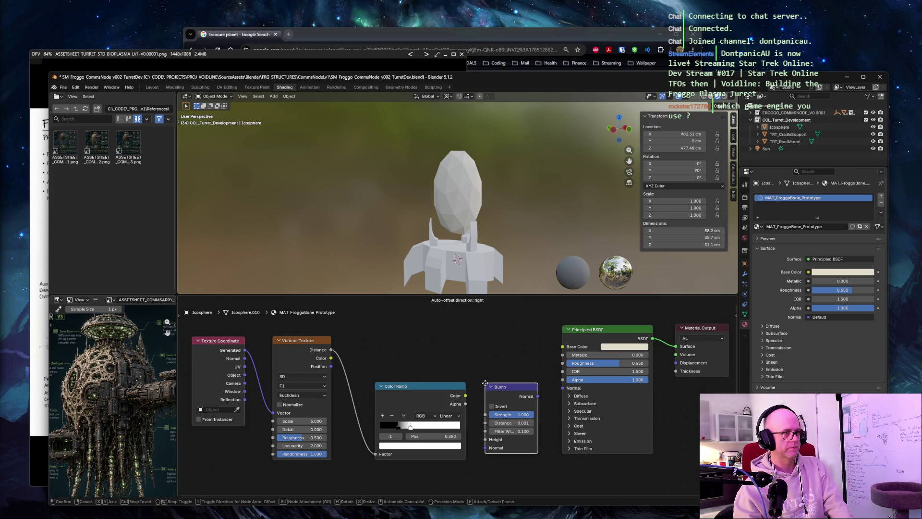
{"action": "left_click", "coordinate": [487, 383]}
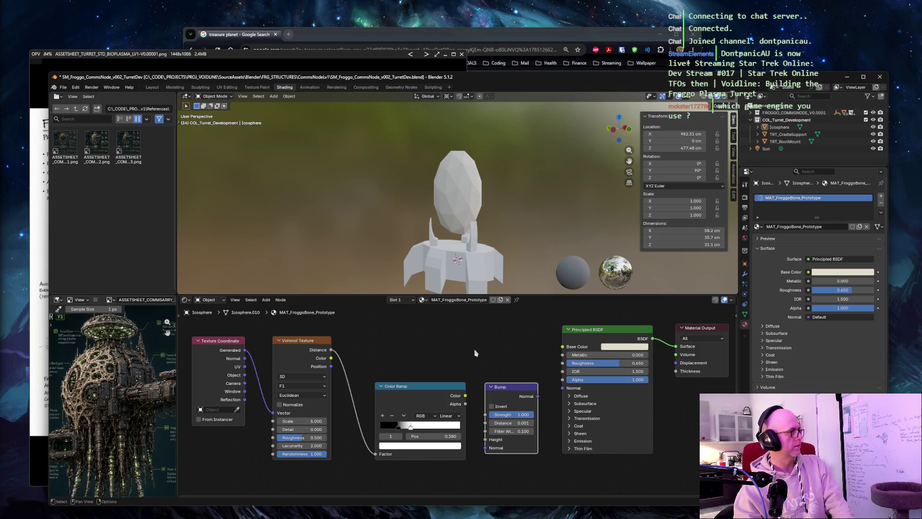
{"action": "double_click", "coordinate": [512, 415]}
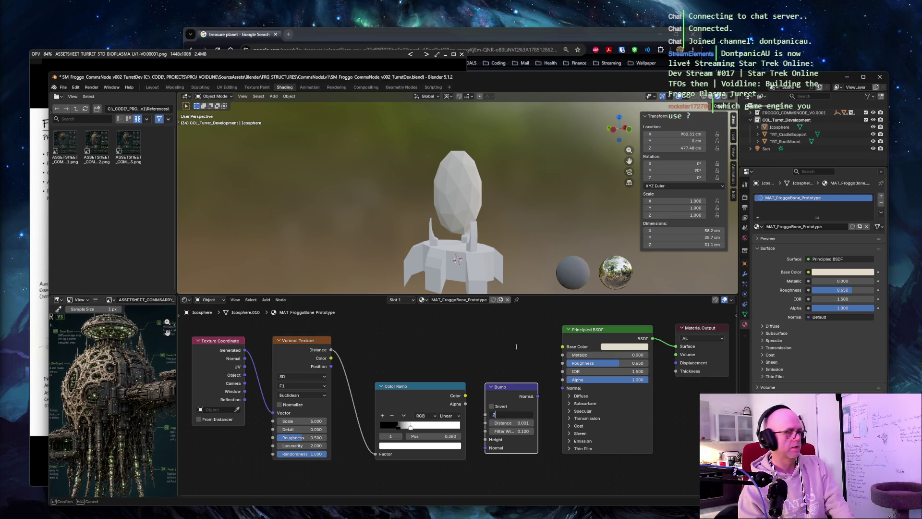
{"action": "key", "text": "Tab"}
{"action": "type", "text": ".0"}
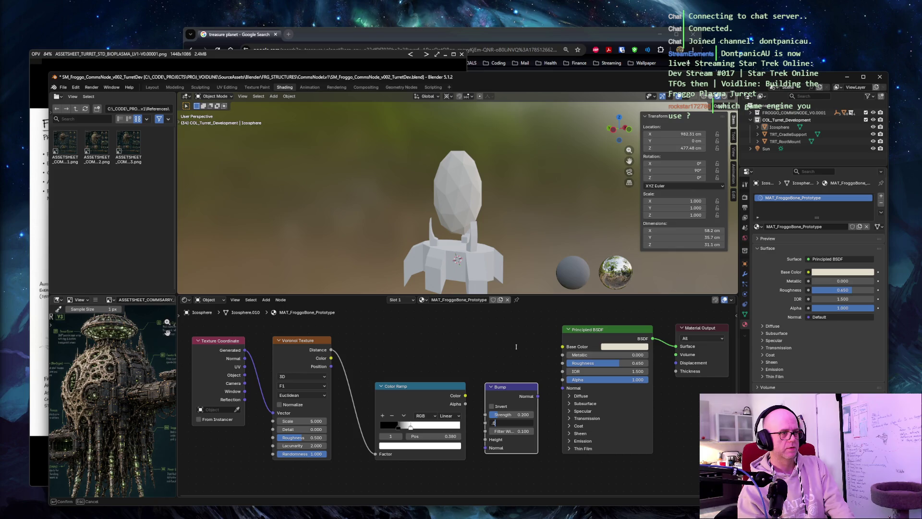
{"action": "type", "text": "80"}
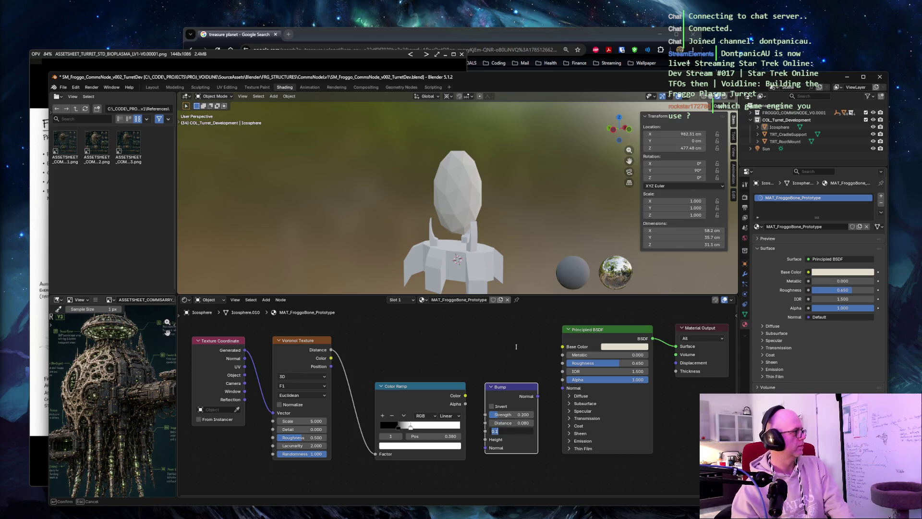
{"action": "key", "text": "Return"}
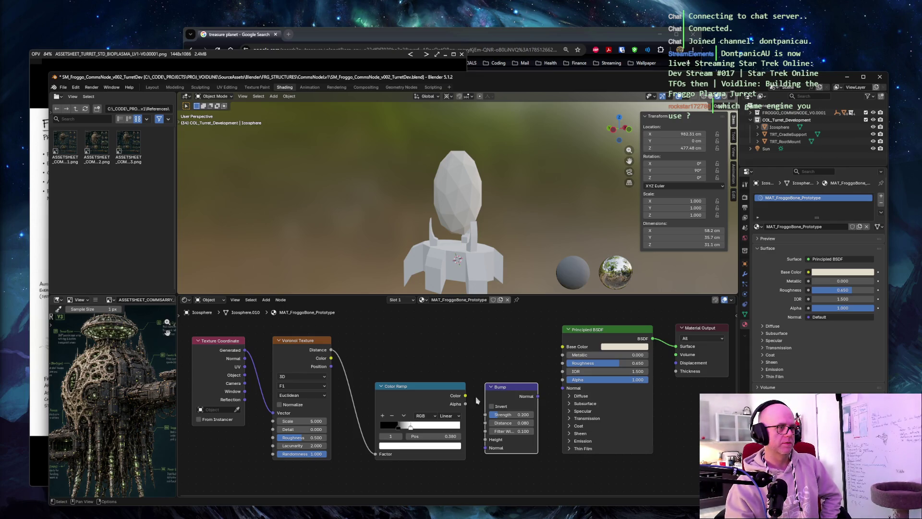
Try the ramp Color on Base Color, then wire it to Bump Height and Bump Normal to the shader
{"action": "left_click_drag", "start_coordinate": [466, 396], "coordinate": [563, 346]}
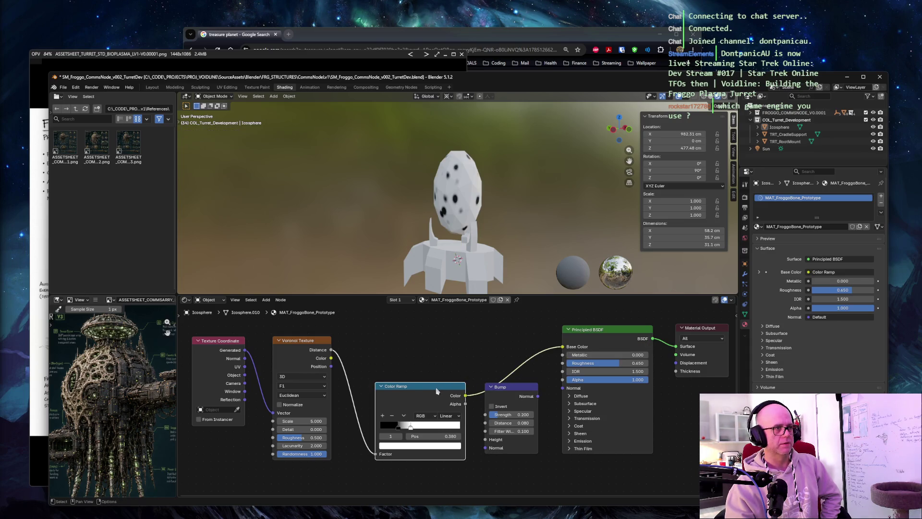
{"action": "left_click_drag", "start_coordinate": [435, 388], "coordinate": [418, 343]}
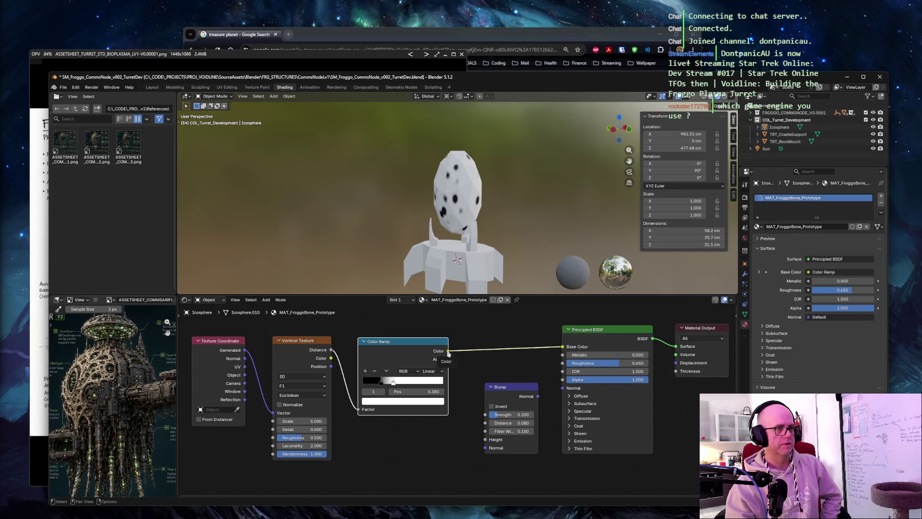
{"action": "left_click_drag", "start_coordinate": [448, 352], "coordinate": [487, 440]}
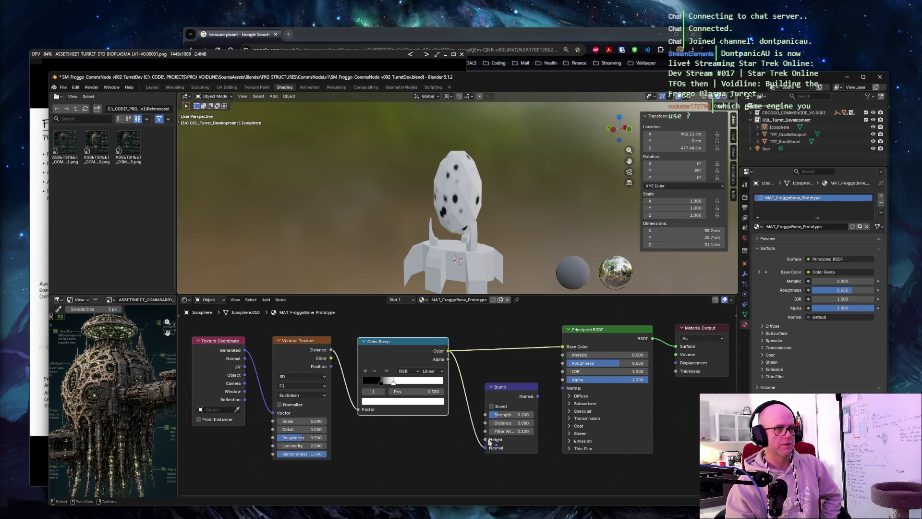
{"action": "mouse_move", "coordinate": [538, 396]}
{"action": "left_mouse_down"}
{"action": "mouse_move", "coordinate": [564, 388]}
{"action": "mouse_move", "coordinate": [507, 342]}
{"action": "left_mouse_up"}
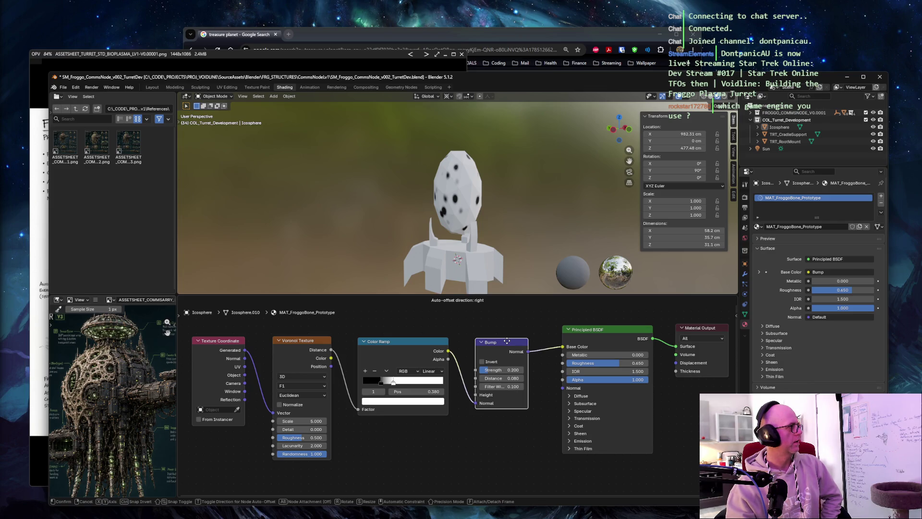
Rewire so the Color Ramp drives Bump Height and Bump Normal feeds Principled BSDF Normal
{"action": "left_click_drag", "start_coordinate": [508, 342], "coordinate": [508, 342]}
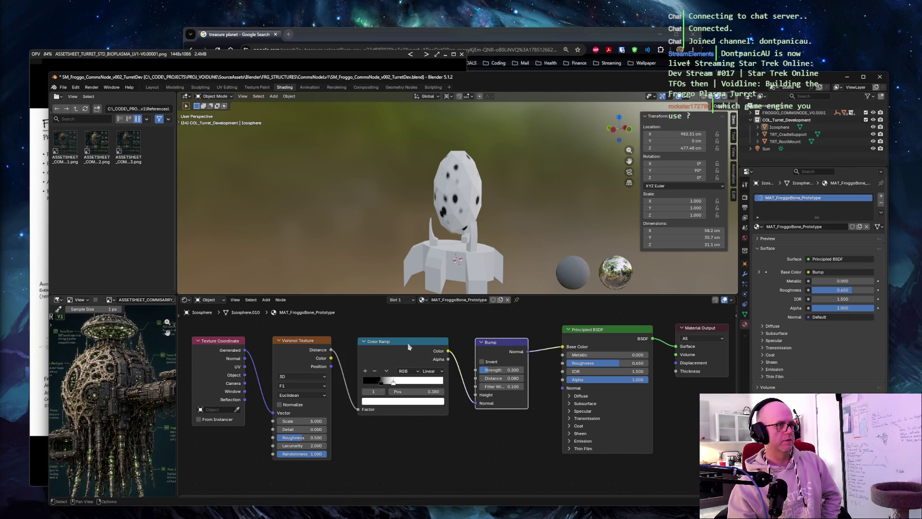
{"action": "left_click_drag", "start_coordinate": [448, 351], "coordinate": [478, 395]}
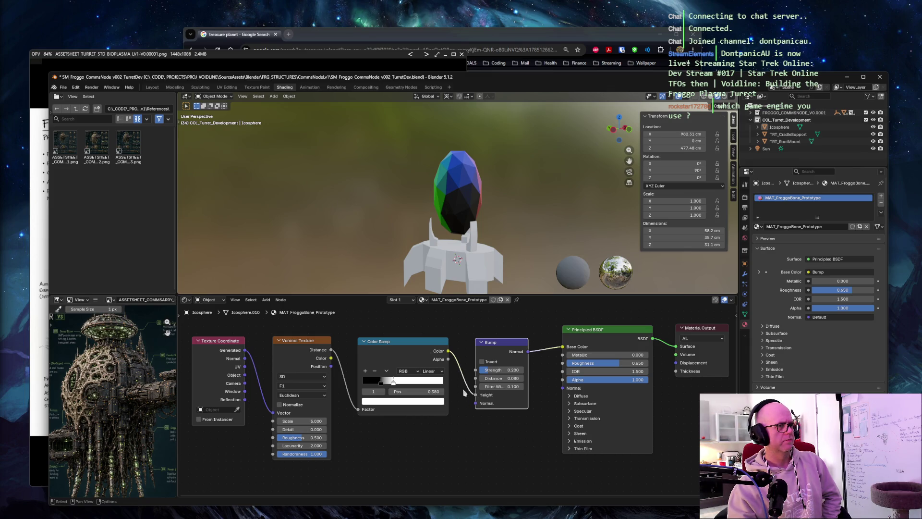
{"action": "left_click_drag", "start_coordinate": [448, 352], "coordinate": [477, 395]}
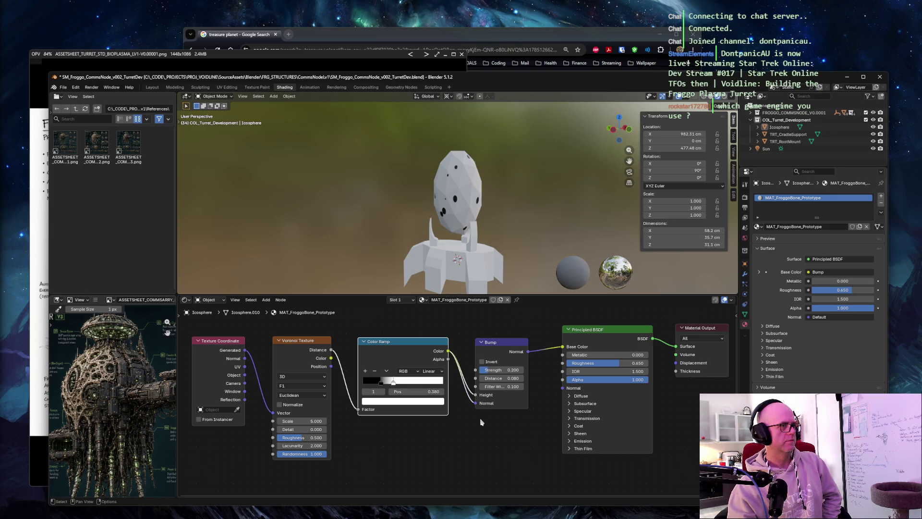
{"action": "left_click_drag", "start_coordinate": [524, 353], "coordinate": [565, 388]}
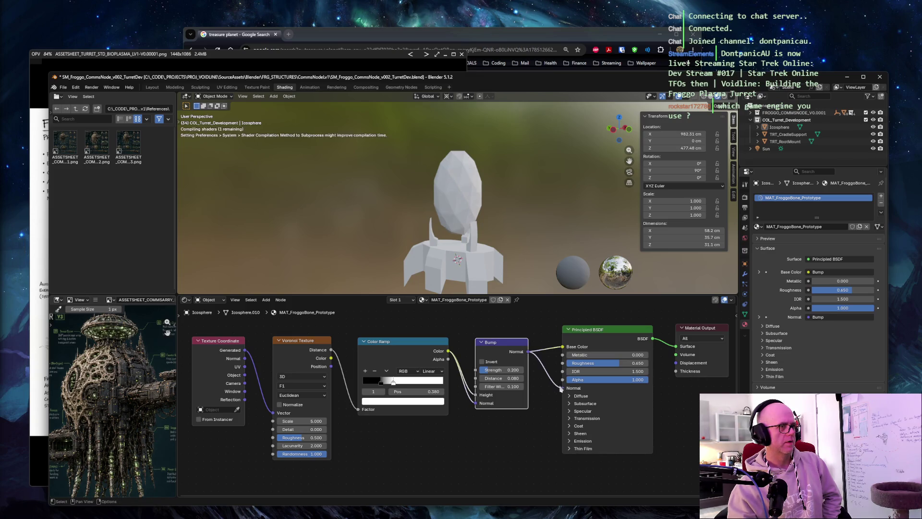
Feed Texture Coordinate Generated into Base Color, giving the egg a rainbow gradient
{"action": "left_click_drag", "start_coordinate": [502, 344], "coordinate": [507, 378]}
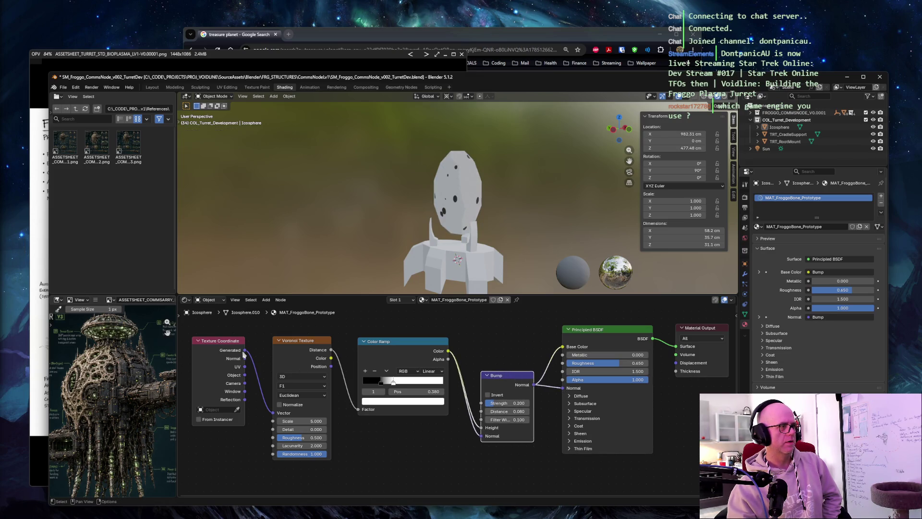
{"action": "left_click_drag", "start_coordinate": [244, 350], "coordinate": [562, 347]}
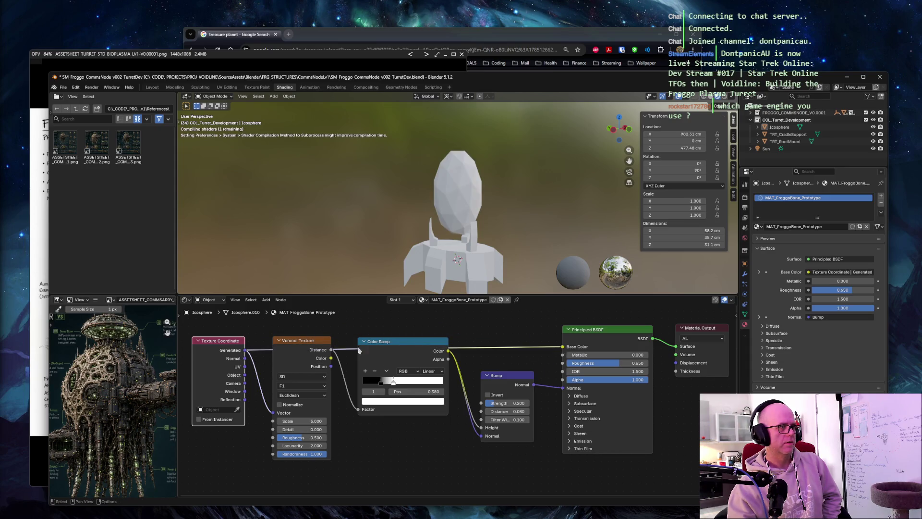
{"action": "left_click_drag", "start_coordinate": [303, 340], "coordinate": [299, 376]}
{"action": "left_click_drag", "start_coordinate": [378, 342], "coordinate": [378, 390]}
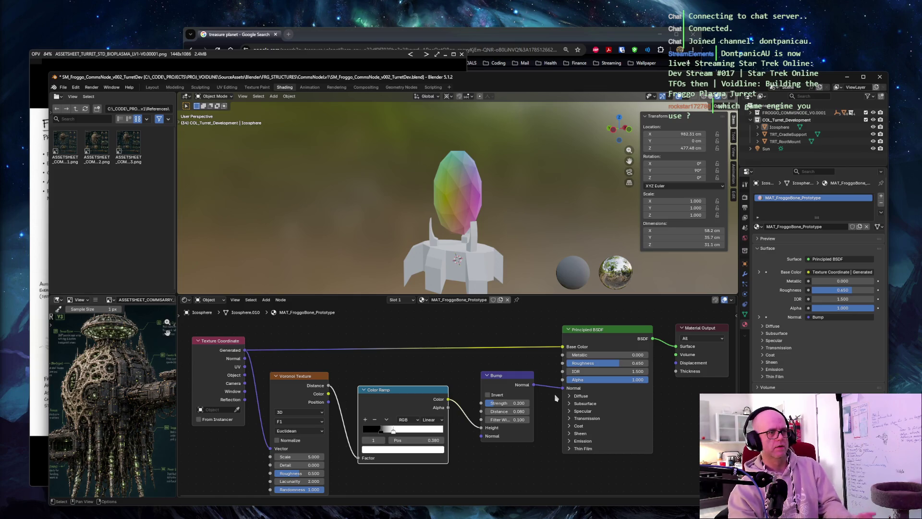
Preview the Color Ramp on Base Color, undo it, and reconnect the ramp to Bump Height
{"action": "right_click_drag", "start_coordinate": [464, 408], "coordinate": [467, 446], "text": "ctrl"}
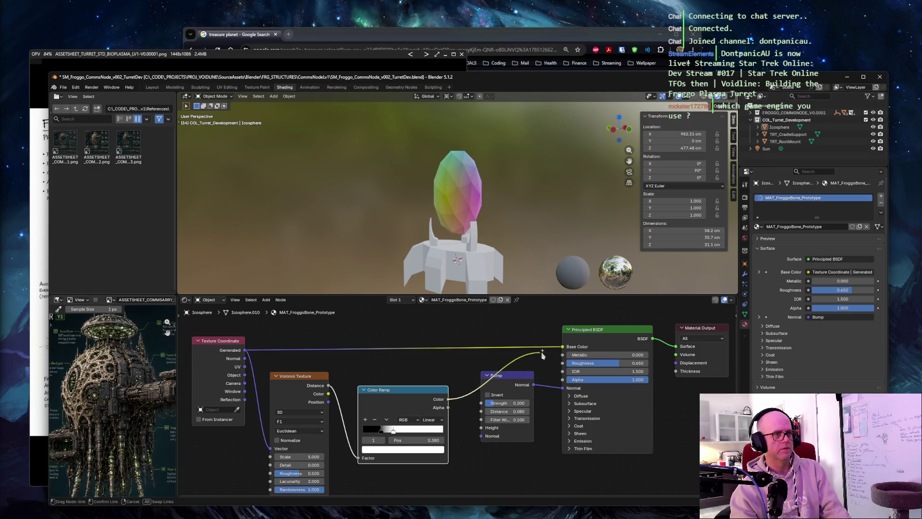
{"action": "left_click_drag", "start_coordinate": [448, 401], "coordinate": [562, 348]}
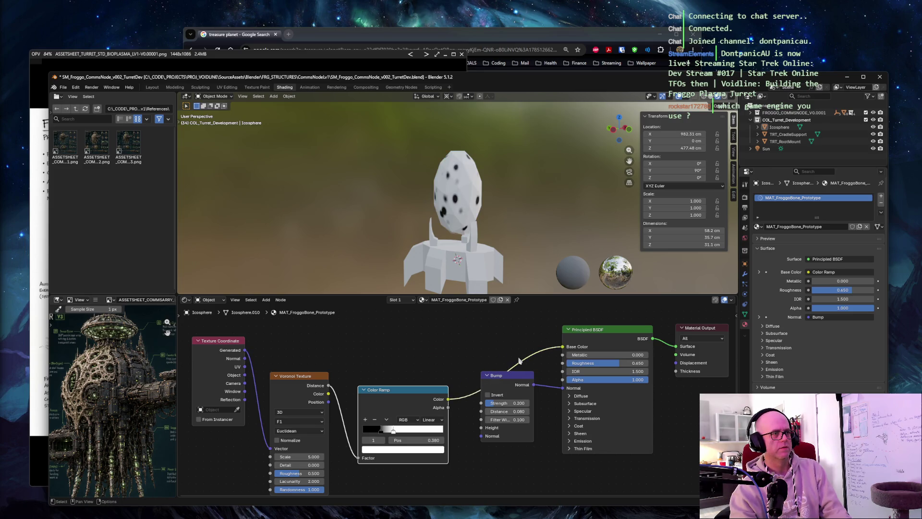
{"action": "key", "text": "ctrl+z"}
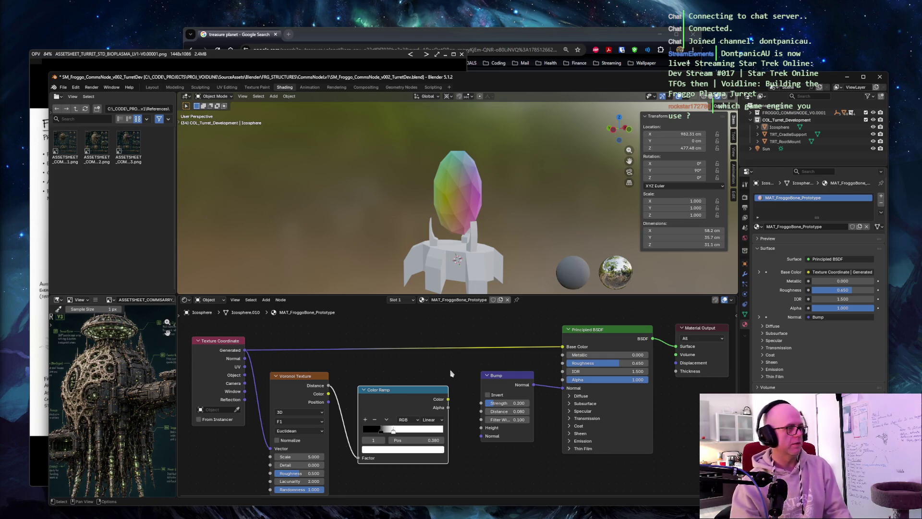
{"action": "left_click_drag", "start_coordinate": [448, 399], "coordinate": [480, 428]}
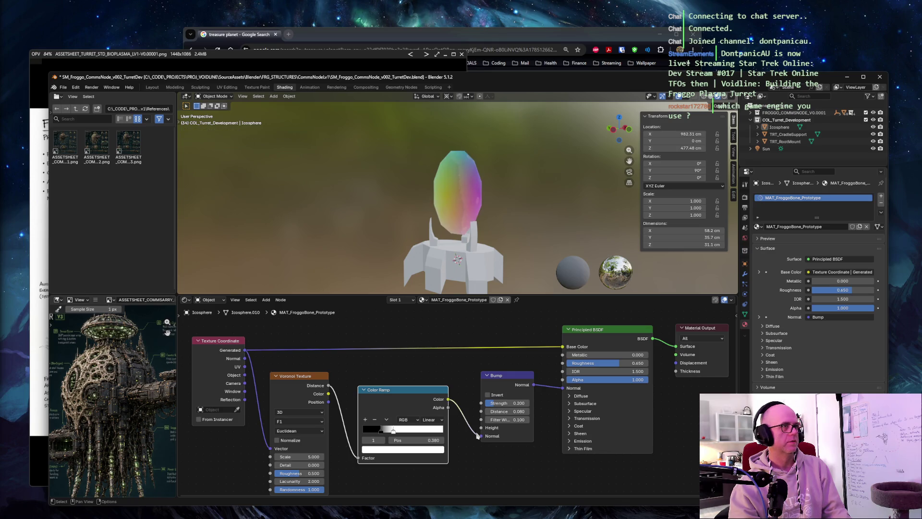
{"action": "mouse_move", "coordinate": [482, 438]}
{"action": "left_mouse_down"}
{"action": "mouse_move", "coordinate": [482, 428]}
{"action": "mouse_move", "coordinate": [483, 438]}
{"action": "left_mouse_up"}
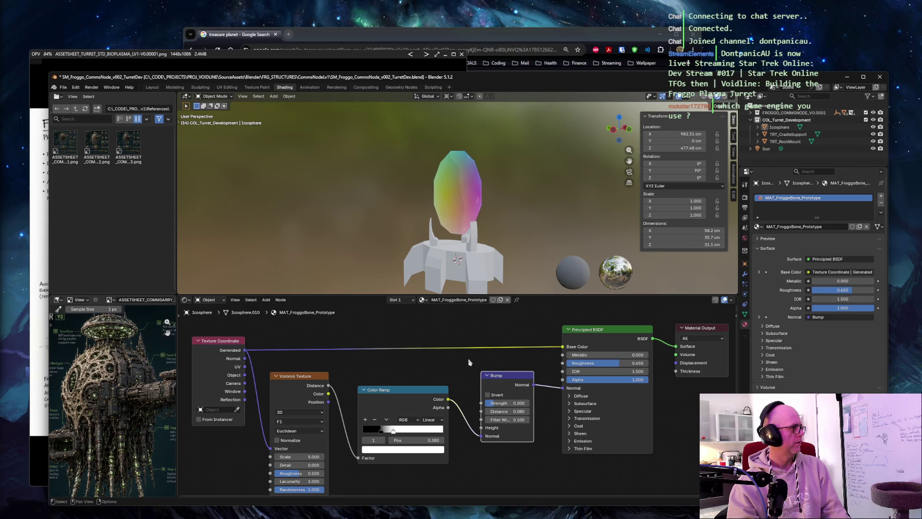
{"action": "mouse_move", "coordinate": [447, 238]}
{"action": "middle_mouse_down"}
{"action": "mouse_move", "coordinate": [467, 184]}
{"action": "mouse_move", "coordinate": [571, 186]}
{"action": "mouse_move", "coordinate": [520, 159]}
{"action": "mouse_move", "coordinate": [414, 195]}
{"action": "middle_mouse_up"}
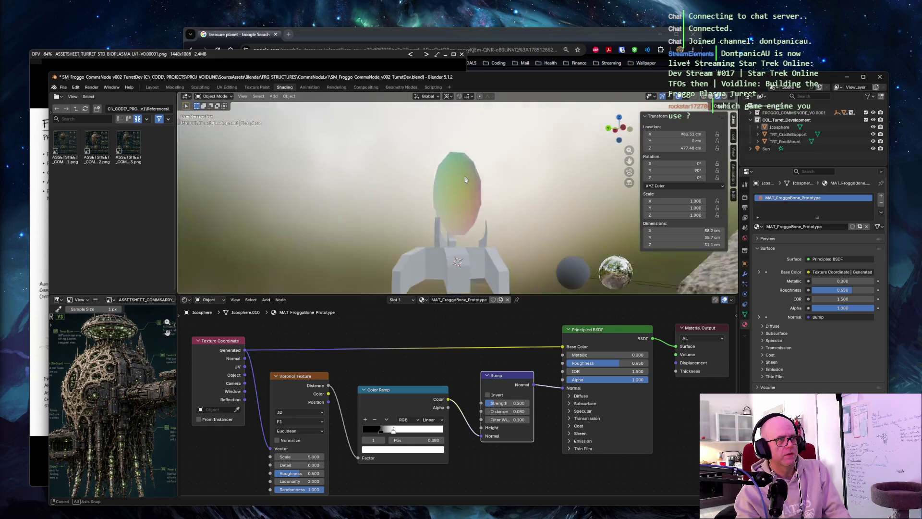
{"action": "scroll", "coordinate": [414, 195], "scroll_direction": "up", "scroll_amount": 4}
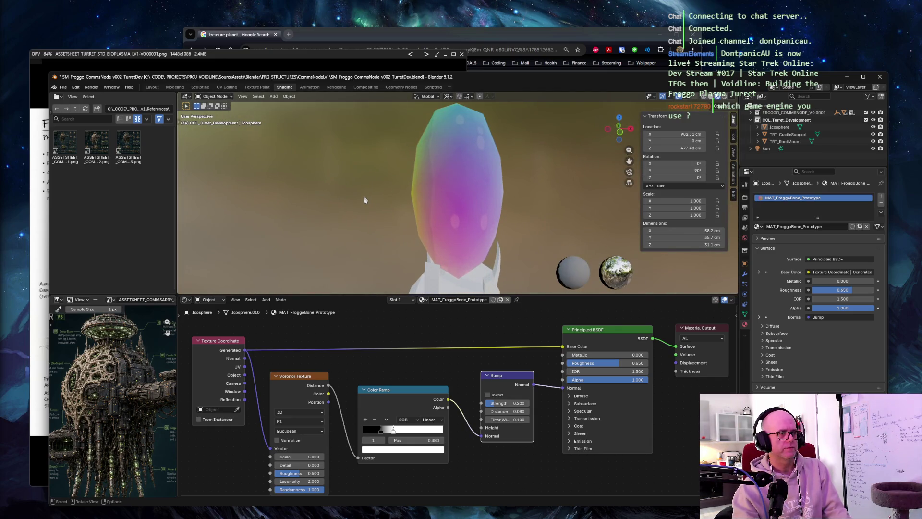
Re-seat the Color Ramp link on Bump Height and move the Texture Coordinate node up-left
{"action": "middle_click_drag", "start_coordinate": [365, 199], "coordinate": [389, 216]}
{"action": "left_click", "coordinate": [403, 392]}
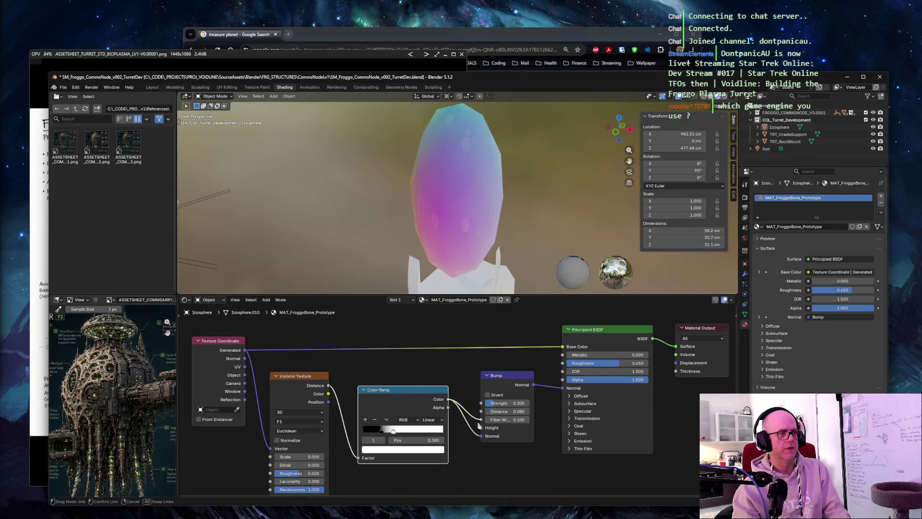
{"action": "mouse_move", "coordinate": [359, 203]}
{"action": "middle_mouse_down"}
{"action": "mouse_move", "coordinate": [394, 188]}
{"action": "mouse_move", "coordinate": [417, 199]}
{"action": "mouse_move", "coordinate": [370, 188]}
{"action": "middle_mouse_up"}
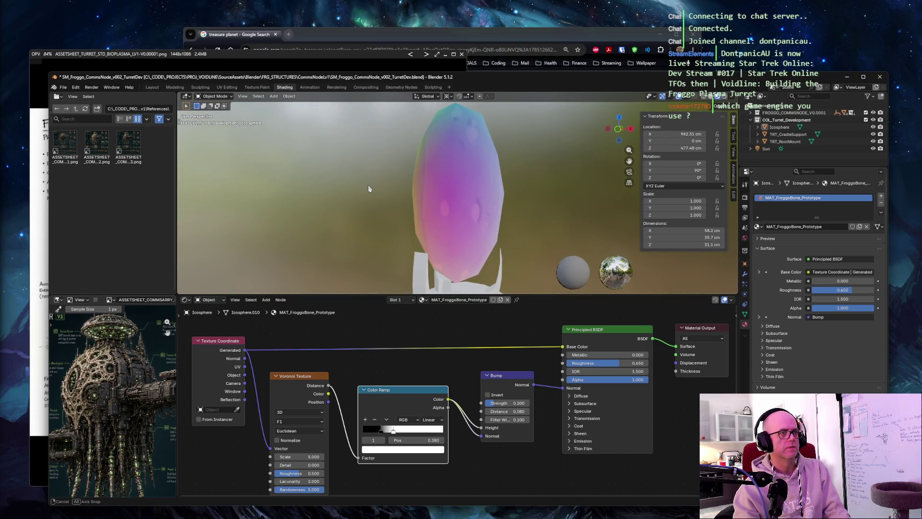
{"action": "left_click_drag", "start_coordinate": [224, 341], "coordinate": [220, 331]}
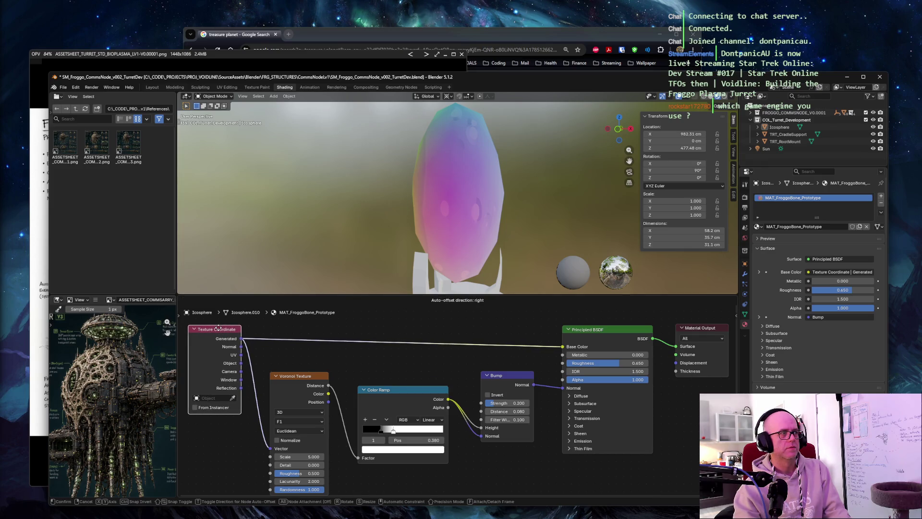
Orbit to inspect the egg's dents and start a screen capture with Win+Shift+S
{"action": "mouse_move", "coordinate": [278, 112]}
{"action": "middle_mouse_down"}
{"action": "mouse_move", "coordinate": [373, 171]}
{"action": "mouse_move", "coordinate": [301, 186]}
{"action": "mouse_move", "coordinate": [328, 206]}
{"action": "mouse_move", "coordinate": [315, 194]}
{"action": "mouse_move", "coordinate": [315, 203]}
{"action": "middle_mouse_up"}
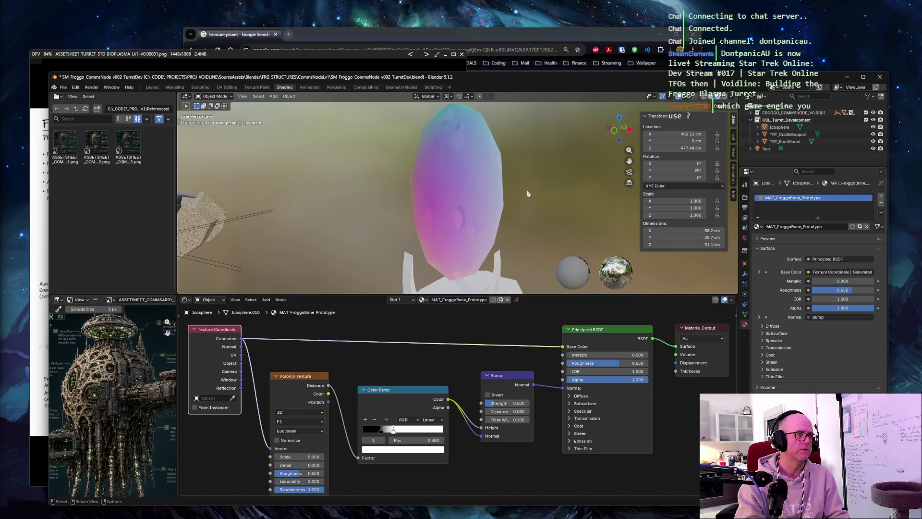
{"action": "mouse_move", "coordinate": [315, 203]}
{"action": "middle_mouse_down"}
{"action": "mouse_move", "coordinate": [382, 180]}
{"action": "mouse_move", "coordinate": [342, 188]}
{"action": "middle_mouse_up"}
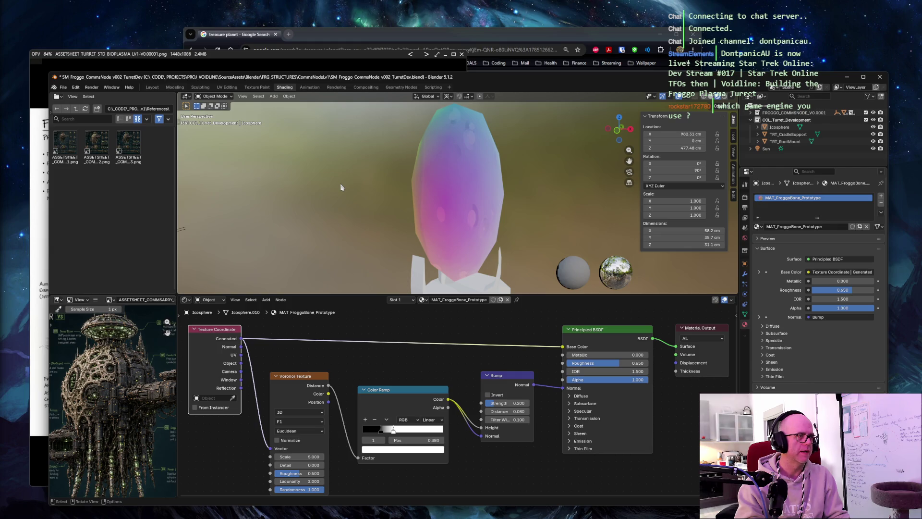
{"action": "middle_click_drag", "start_coordinate": [342, 188], "coordinate": [354, 186]}
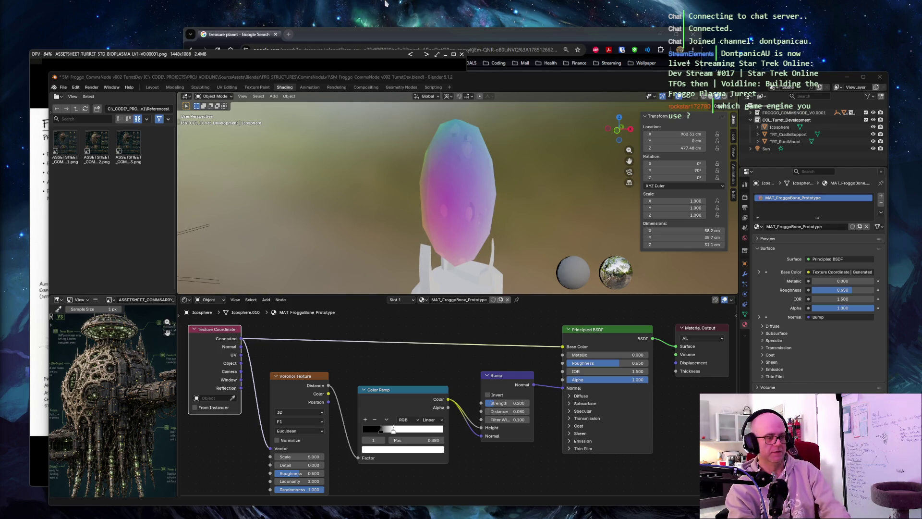
{"action": "key", "text": "super+shift+s"}
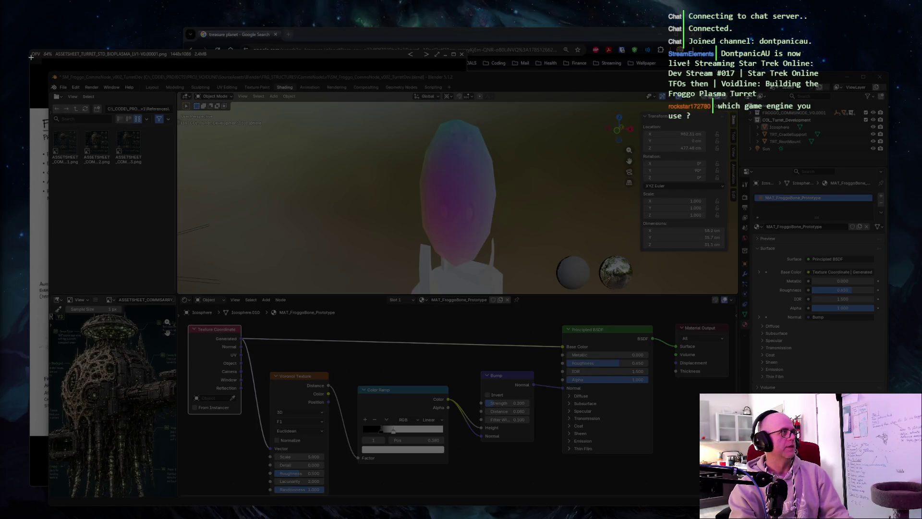
Dismiss the screen-capture overlay with Escape
{"action": "key", "text": "Escape"}
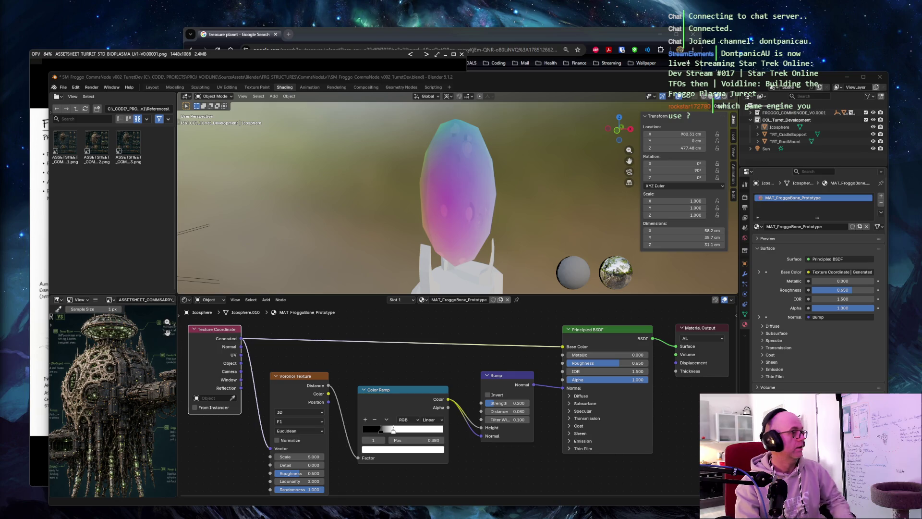
Cut the Generated-to-Base Color link so the egg shows plain off-white with dents
{"action": "right_click_drag", "start_coordinate": [406, 357], "coordinate": [416, 322], "text": "ctrl"}
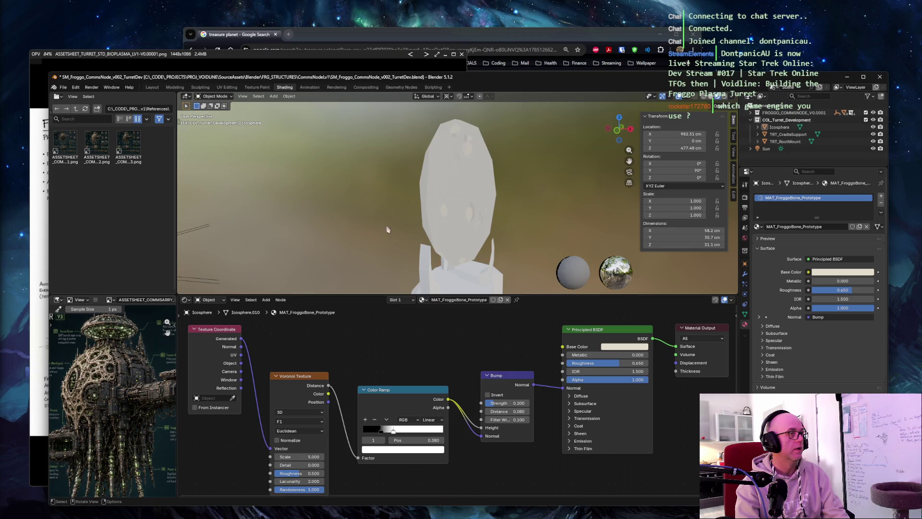
{"action": "middle_click_drag", "start_coordinate": [433, 216], "coordinate": [399, 180]}
{"action": "scroll", "coordinate": [400, 181], "scroll_direction": "up", "scroll_amount": 3}
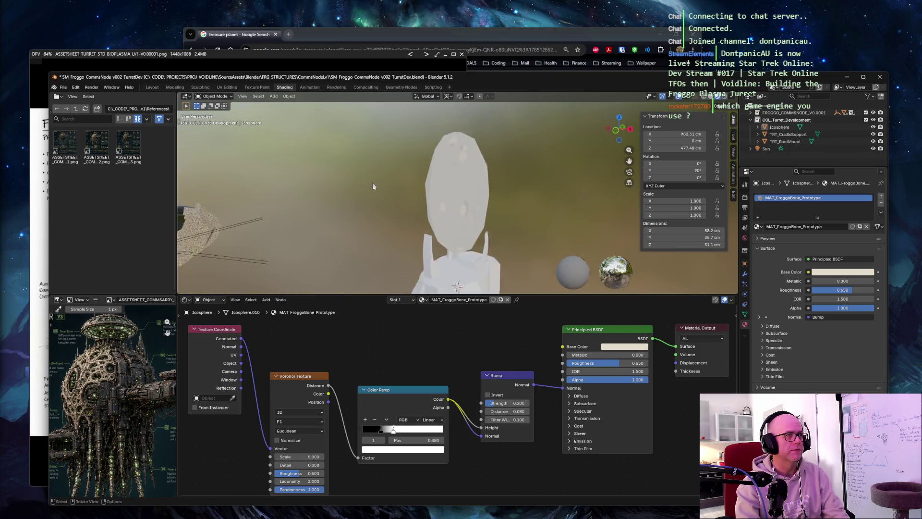
{"action": "scroll", "coordinate": [375, 184], "scroll_direction": "up", "scroll_amount": 2}
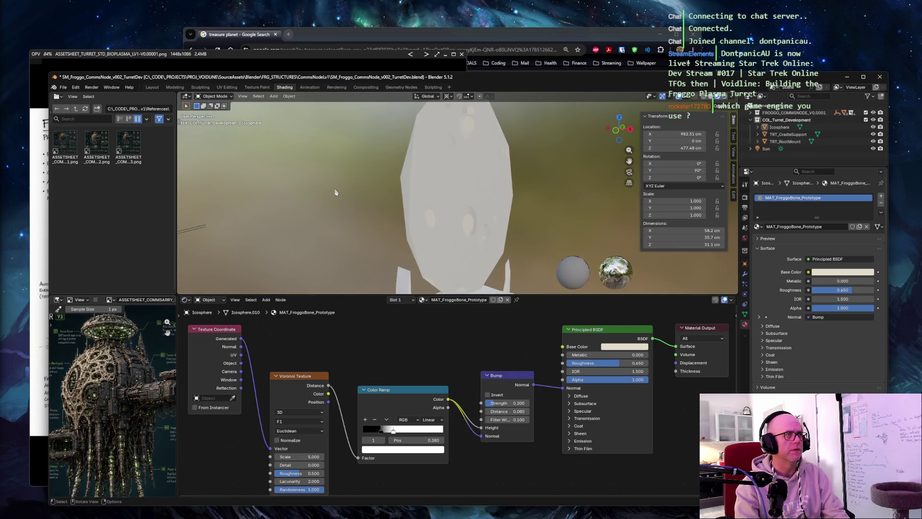